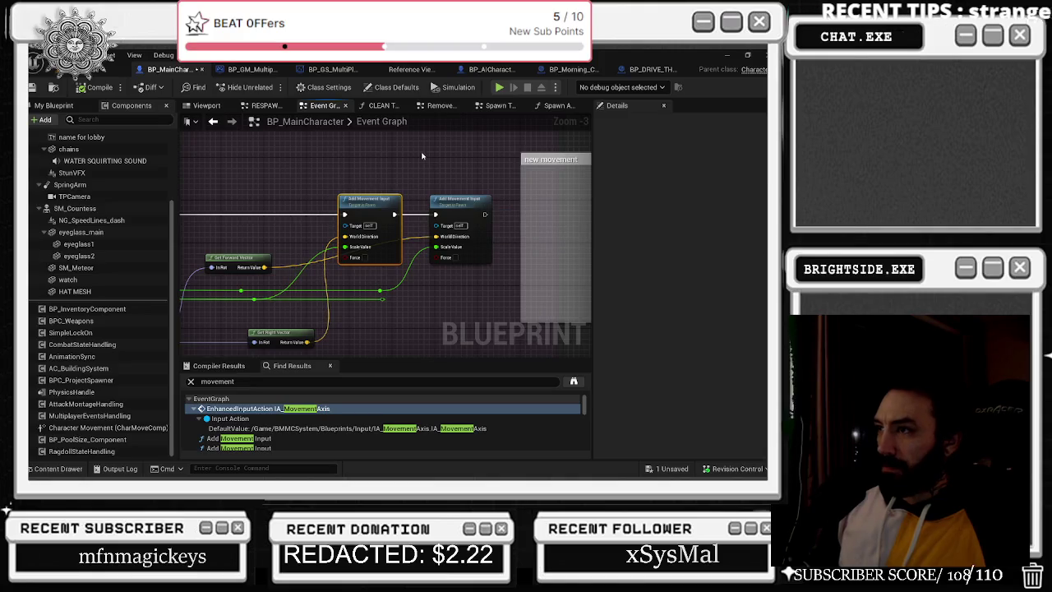
Select the CharacterMesh0 component, clear the Details filter and browse to its Anim Class asset.
scroll(420, 161, down, 6)
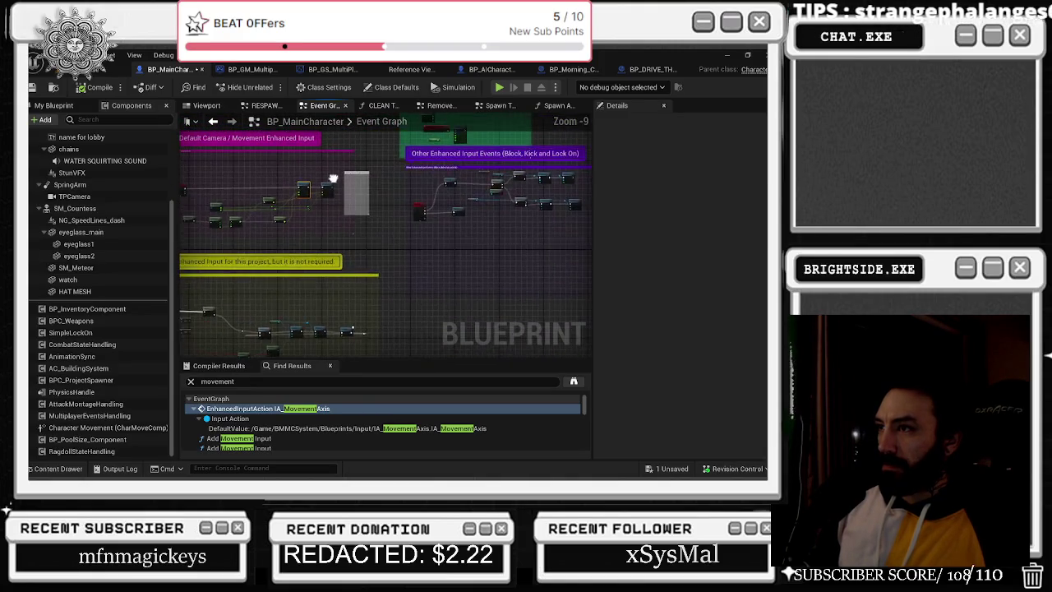
scroll(376, 201, up, 6)
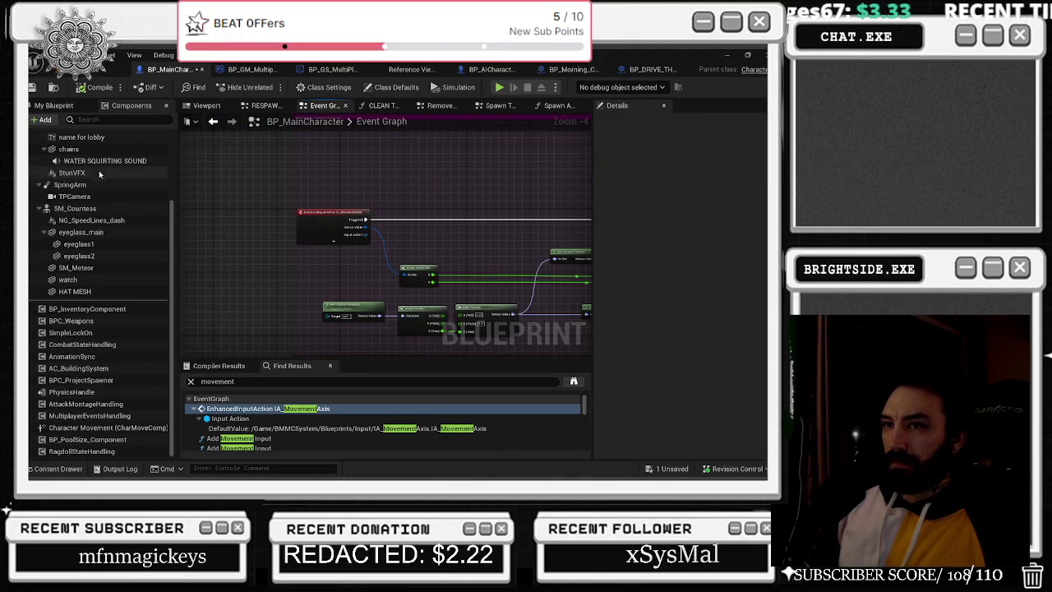
click(91, 209)
scroll(680, 278, up, 2)
scroll(681, 278, up, 3)
scroll(92, 184, up, 3)
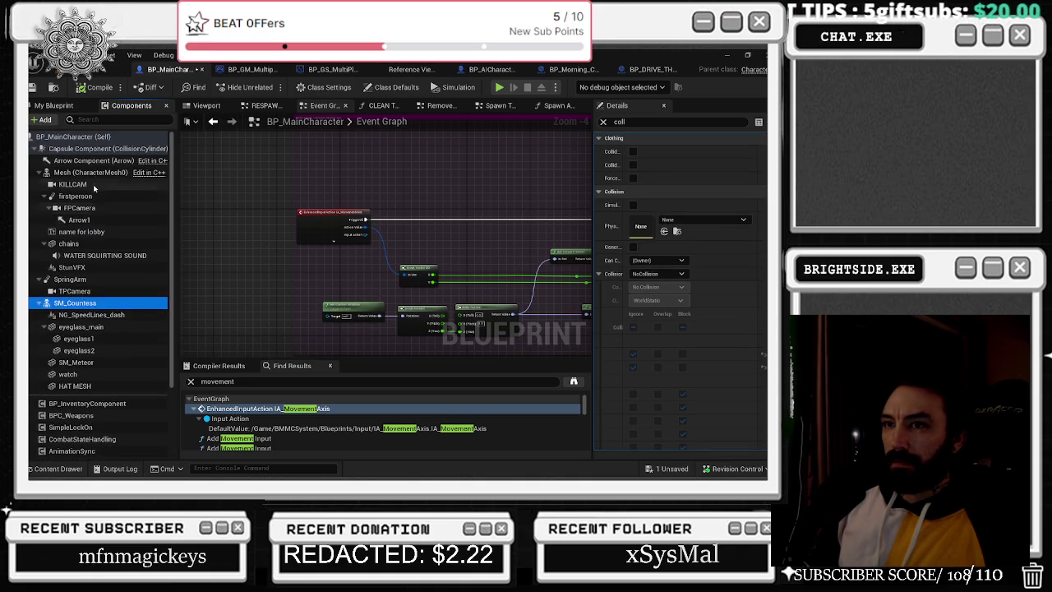
click(90, 173)
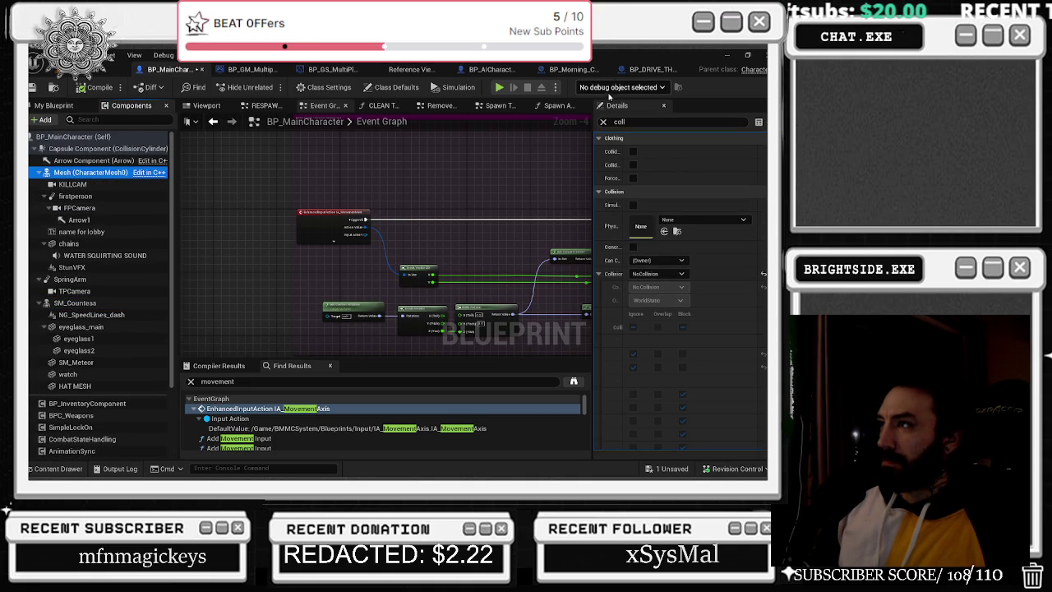
click(605, 122)
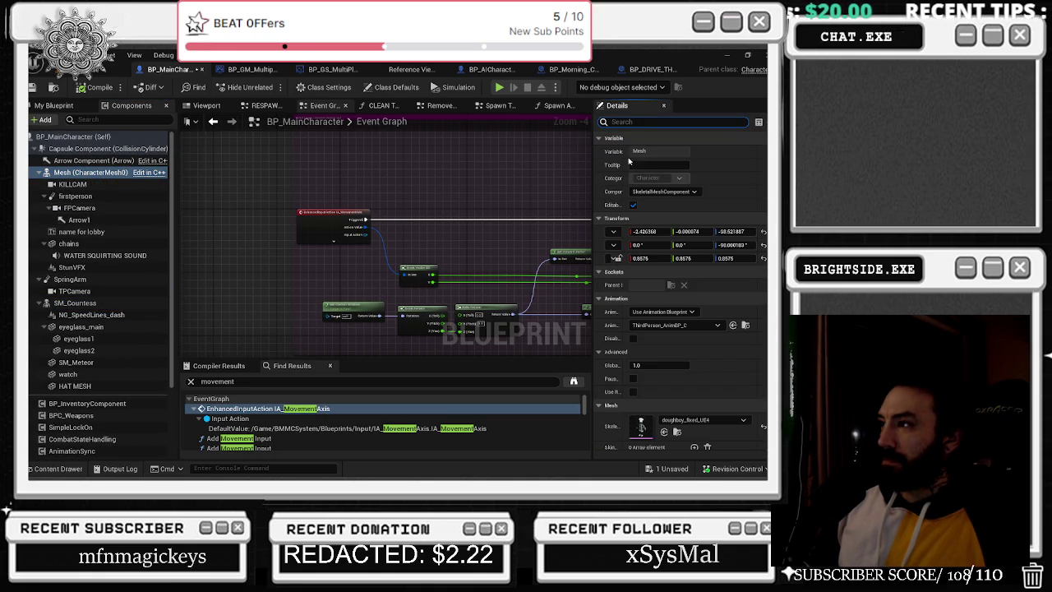
click(746, 326)
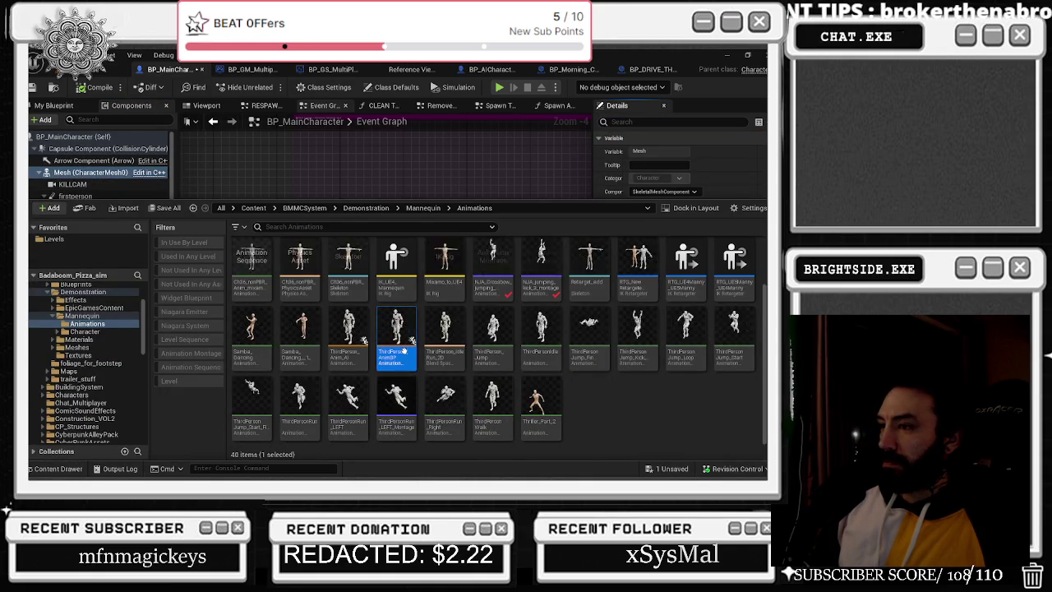
Open ThirdPerson_AnimBP and pan to the decal spawning, line trace and hit result nodes.
double_click(403, 339)
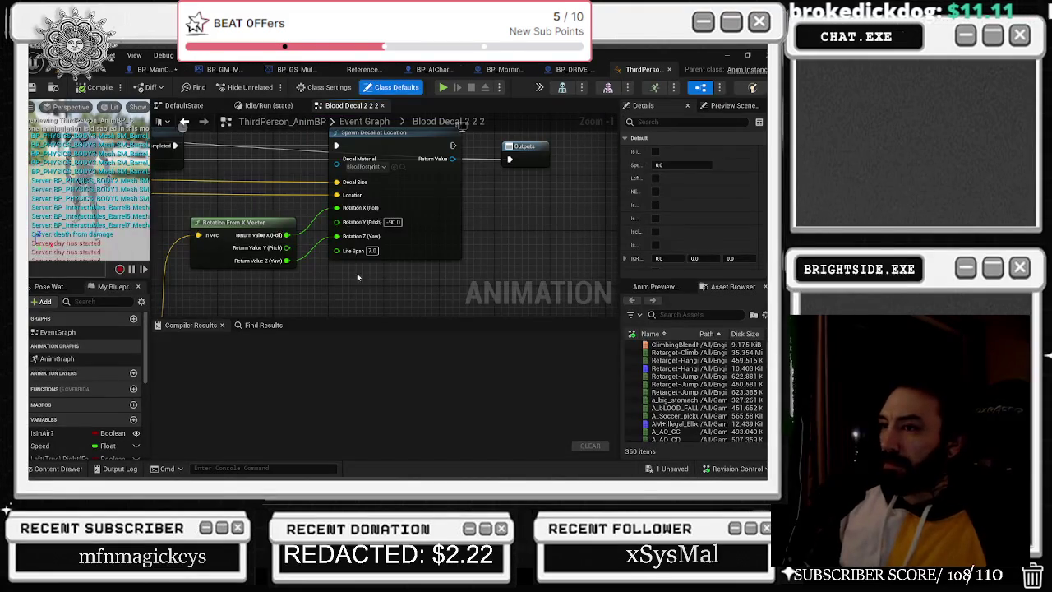
scroll(470, 306, down, 6)
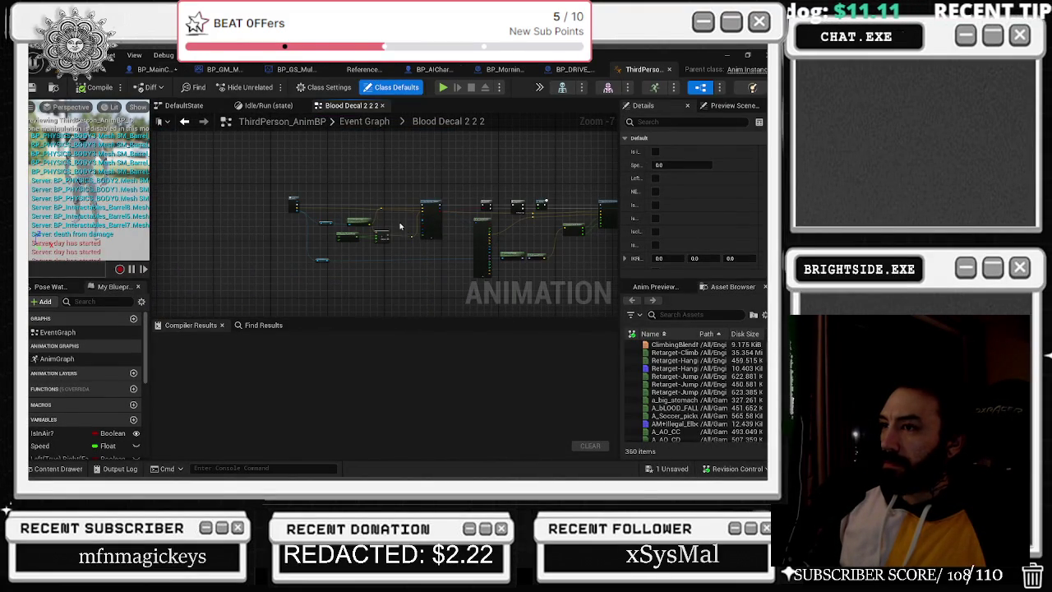
scroll(402, 231, up, 5)
mouse_move(396, 218)
mouse_down()
mouse_move(471, 200)
mouse_move(505, 149)
mouse_move(519, 186)
mouse_up()
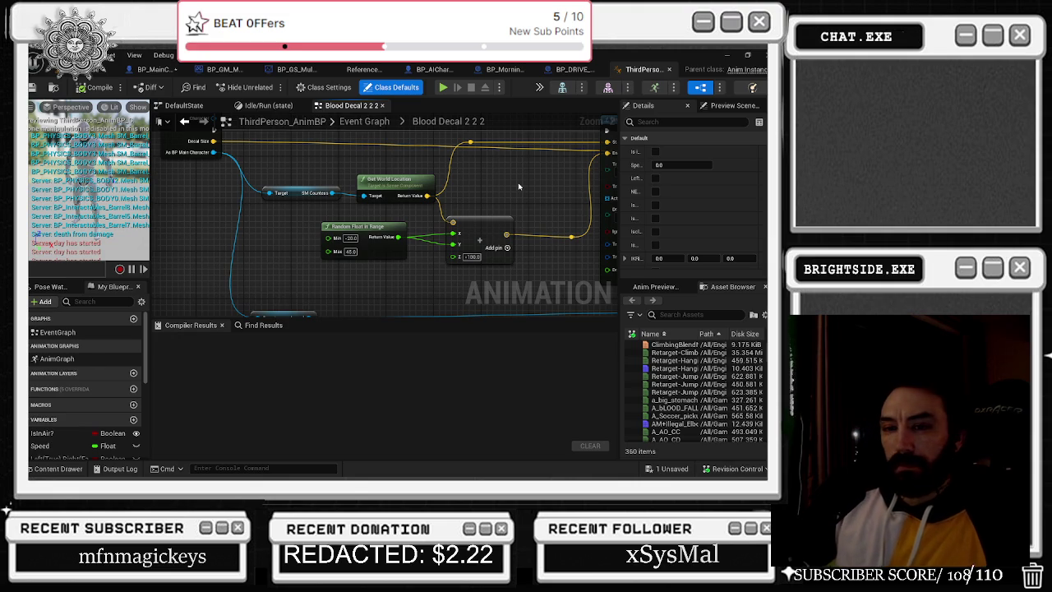
drag(519, 186, 191, 319)
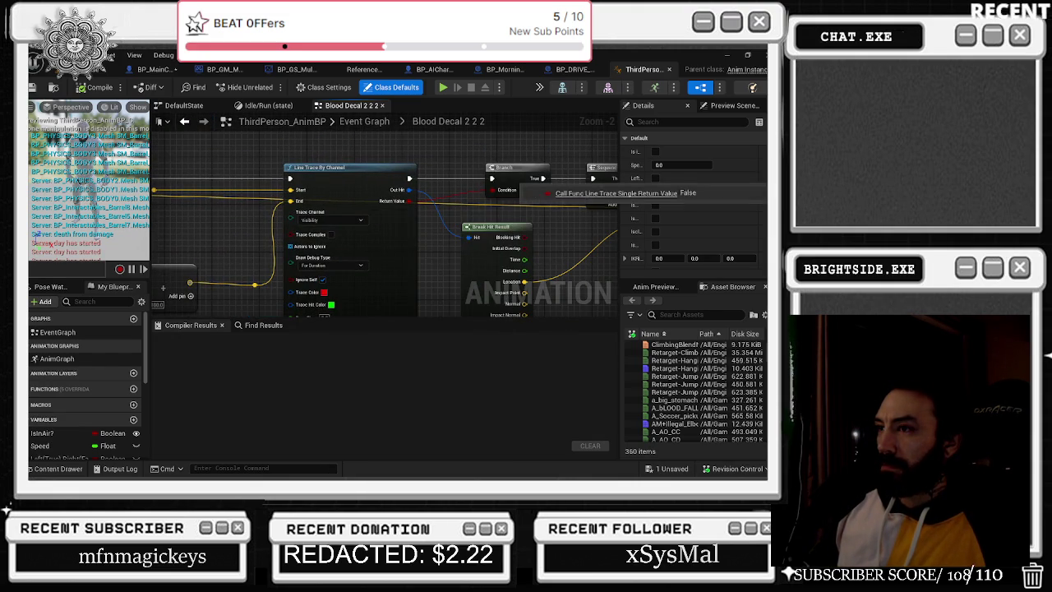
Inspect the Inputs, random offset and trace-start location nodes of the Blood Decal 2 2 2 graph.
mouse_move(276, 197)
mouse_down()
mouse_move(652, 211)
mouse_move(495, 194)
mouse_up()
drag(212, 220, 283, 225)
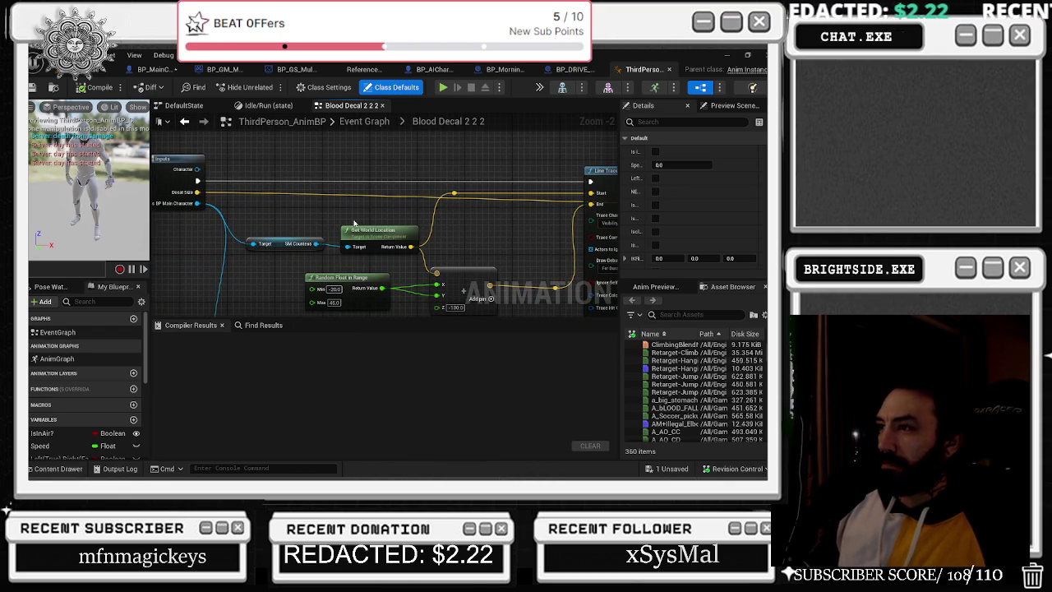
drag(447, 226, 429, 193)
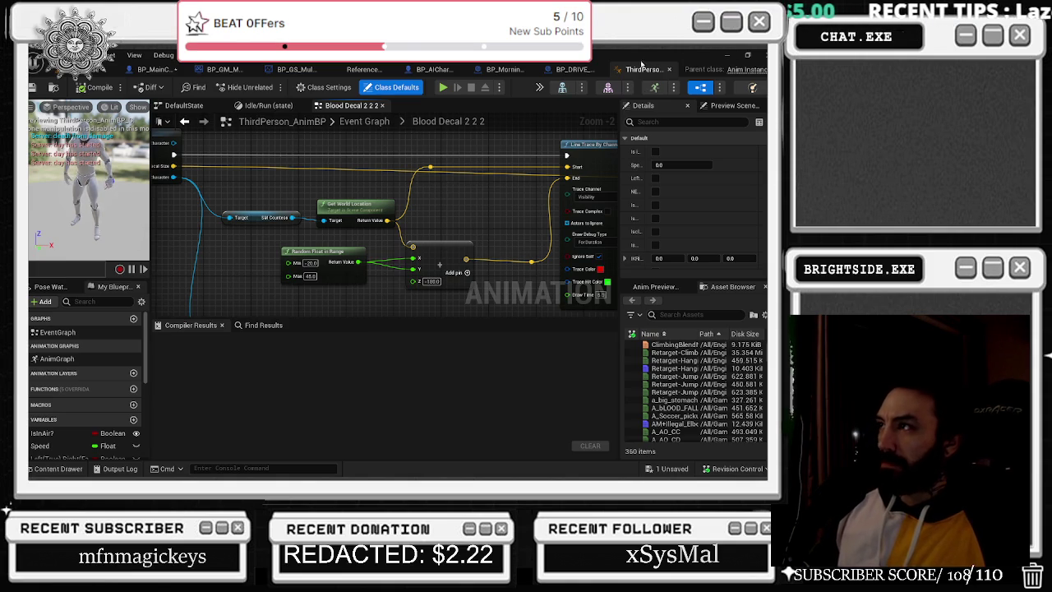
drag(334, 194, 346, 208)
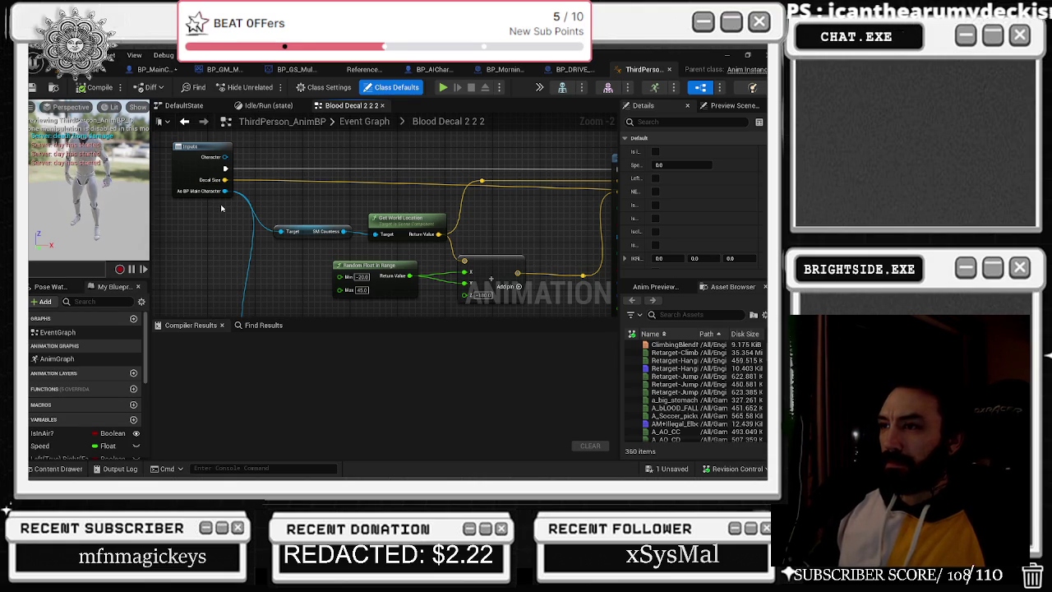
Search 'get' actions from the As BP Main Character pin, then return to BP_MainCharacter.
drag(222, 191, 271, 202)
text(get)
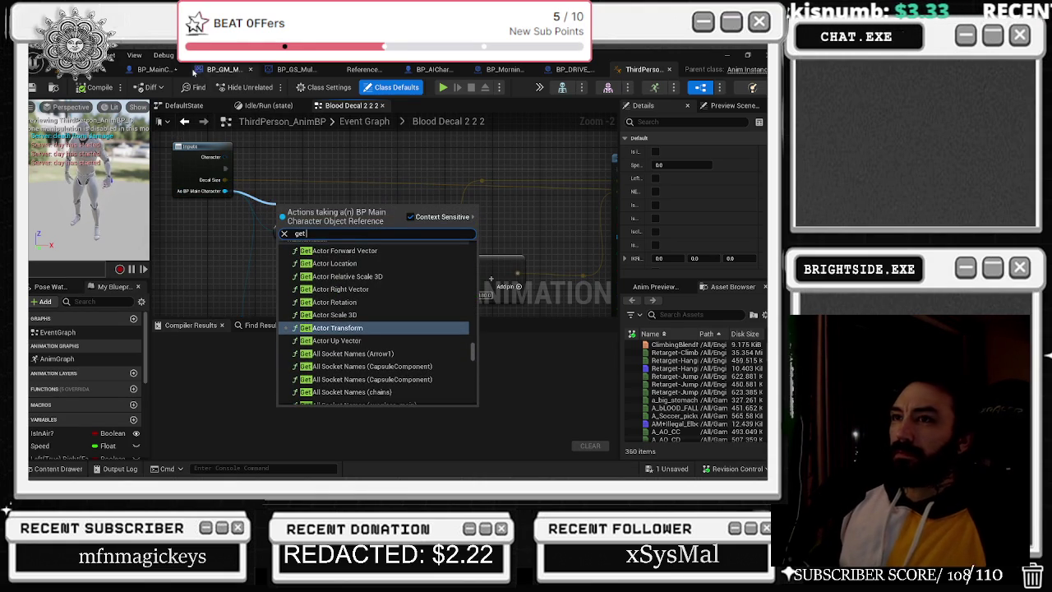
click(158, 70)
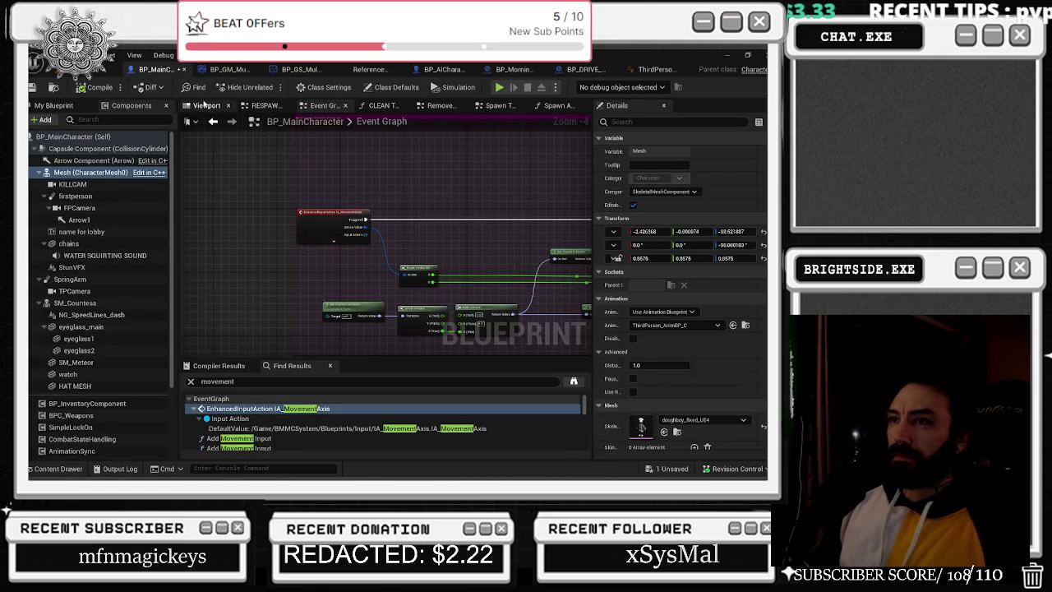
Show the character model in the Viewport and orbit around it.
click(206, 106)
drag(378, 246, 313, 247)
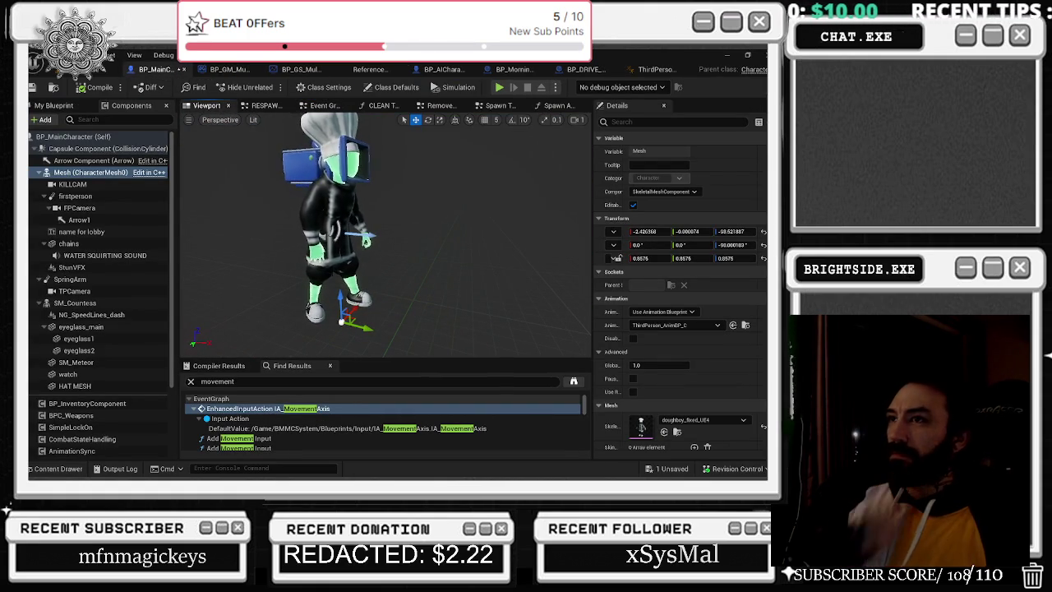
click(650, 71)
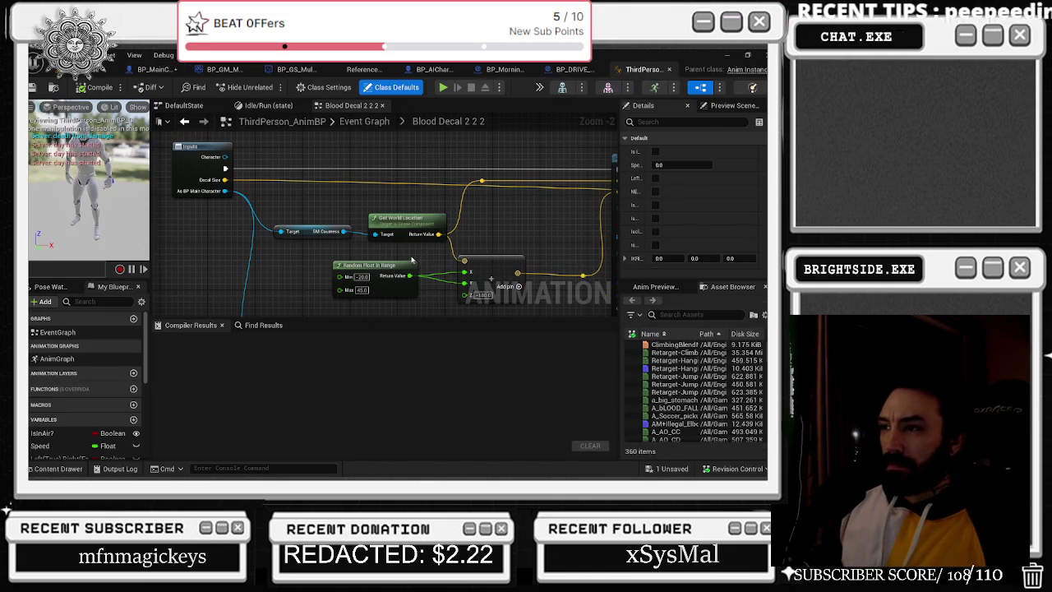
click(156, 69)
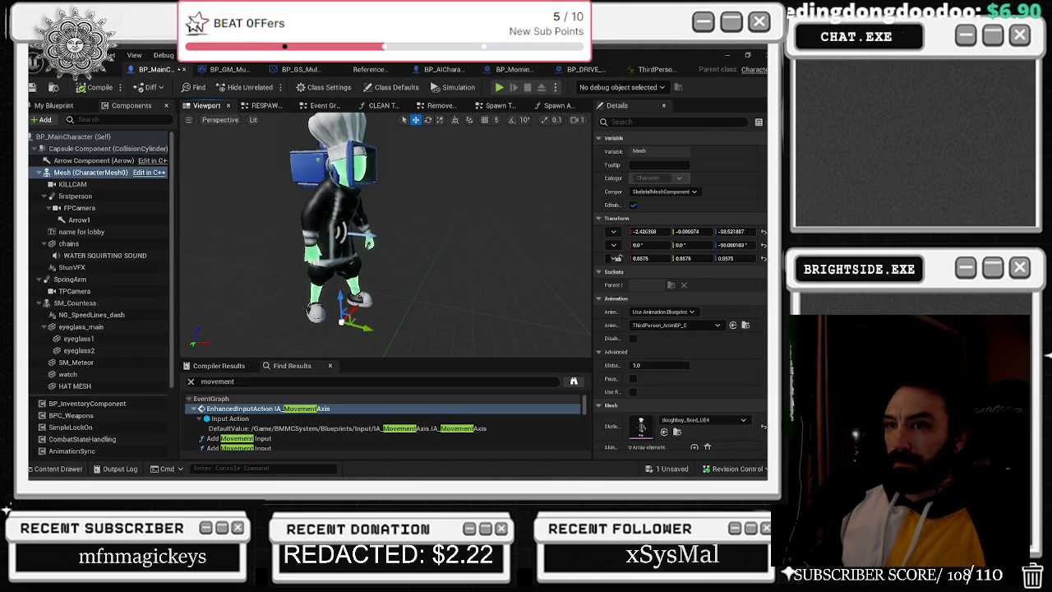
Inspect the Mesh, SM_Countess, HAT MESH, FPCamera and Arrow1 components, then view CLEAN THE DECAL.
click(82, 162)
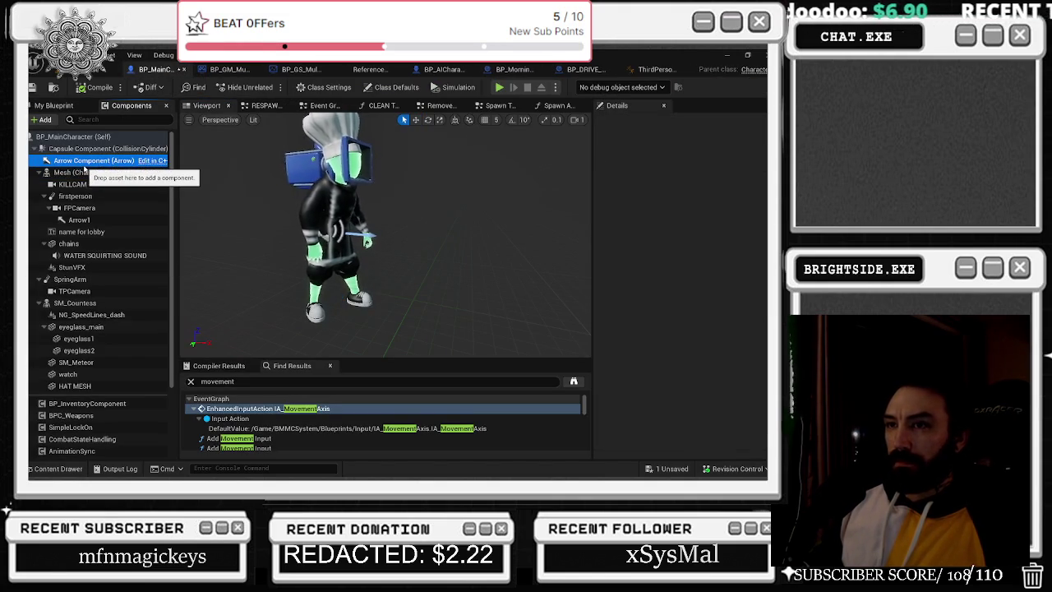
click(83, 174)
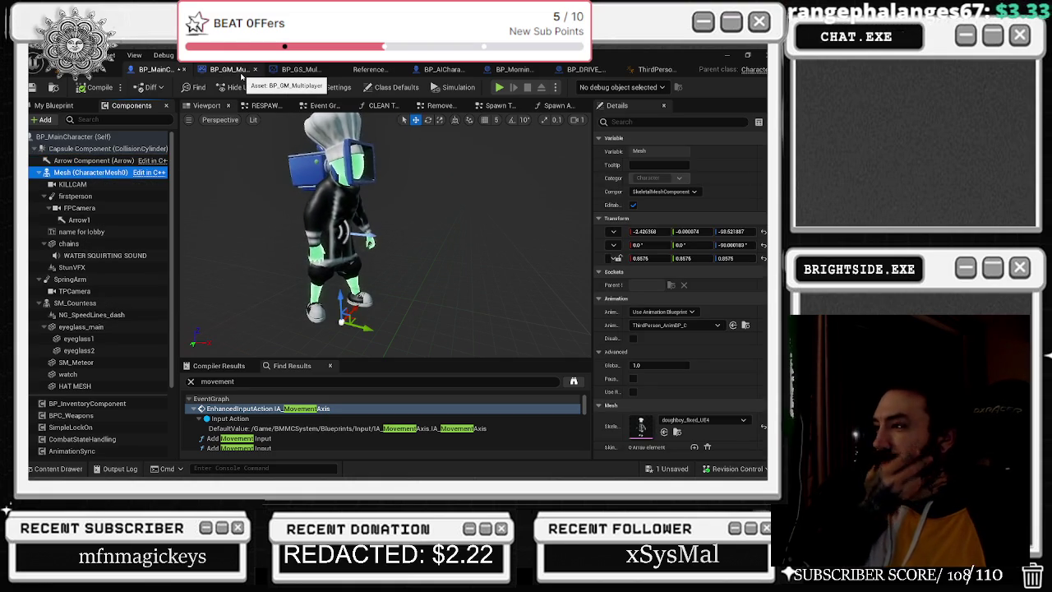
click(78, 303)
scroll(752, 385, down, 1)
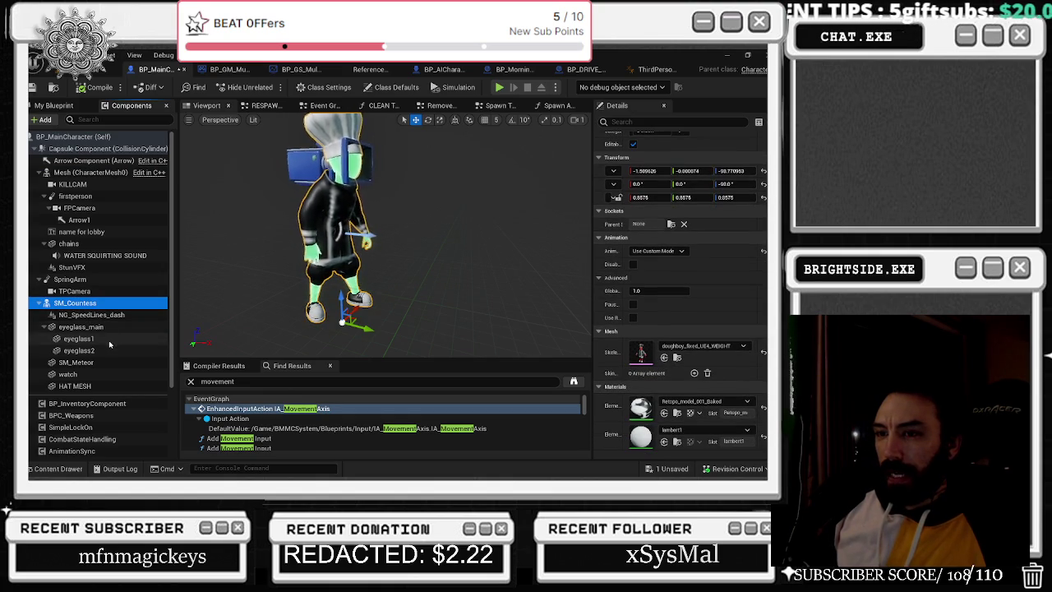
click(120, 386)
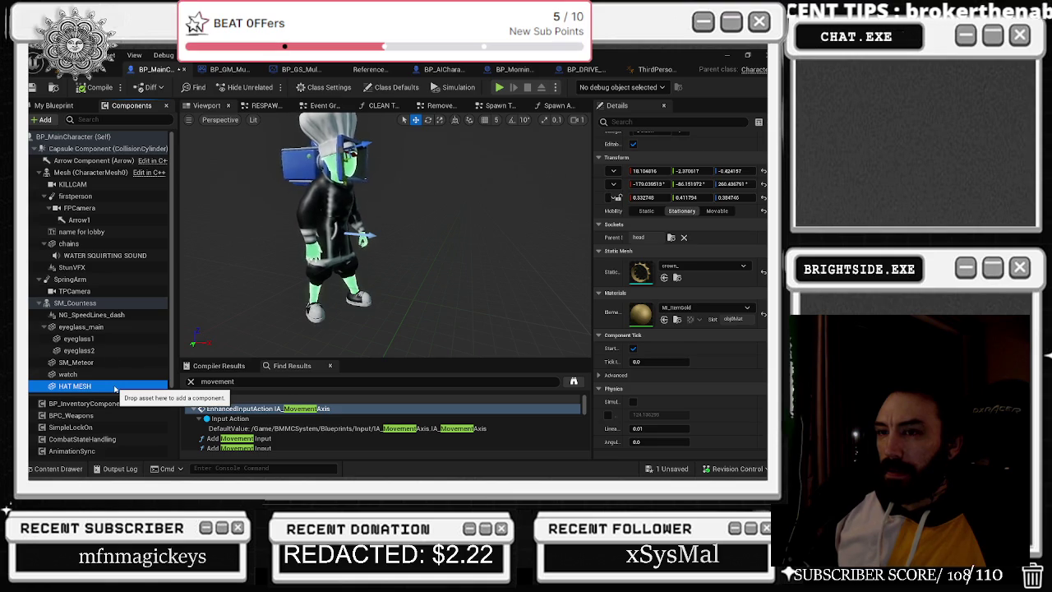
click(102, 208)
click(109, 219)
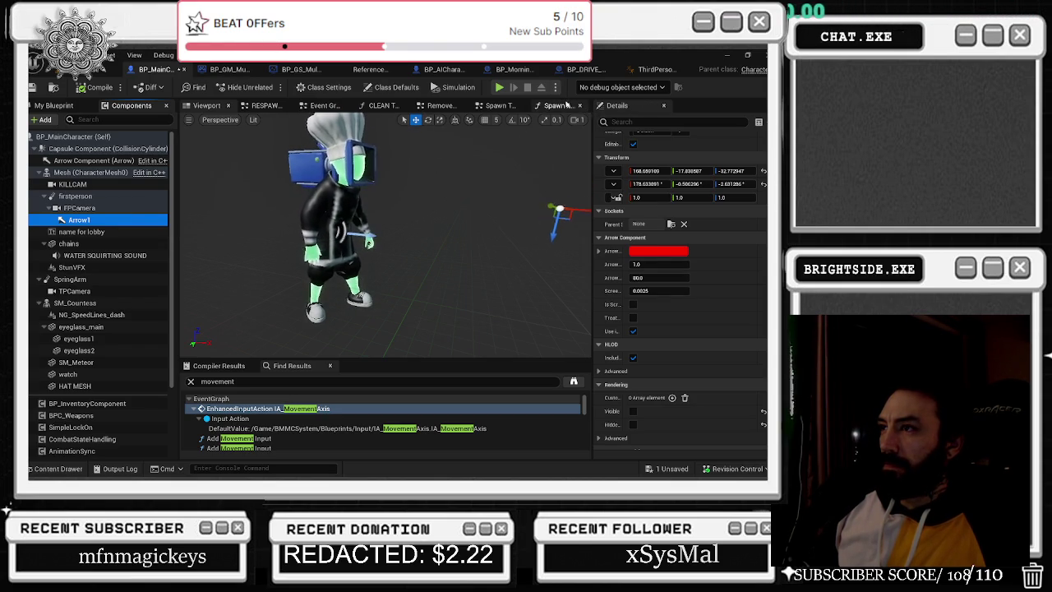
click(391, 106)
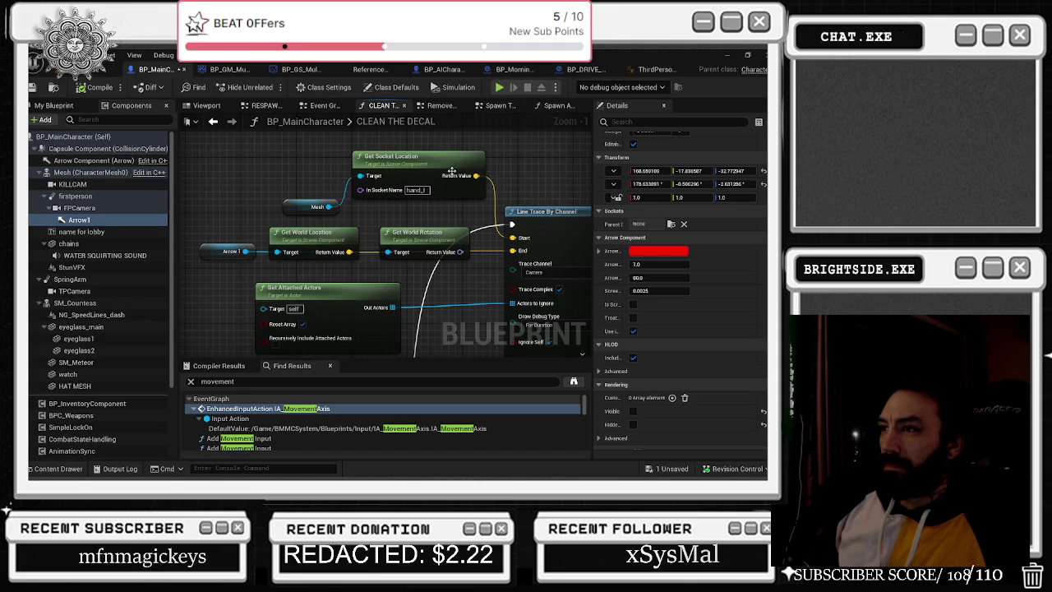
Pan to the start of the CLEAN THE DECAL graph and launch a Play-in-editor session.
scroll(444, 189, down, 1)
mouse_move(422, 248)
mouse_down()
mouse_move(345, 165)
mouse_move(300, 236)
mouse_up()
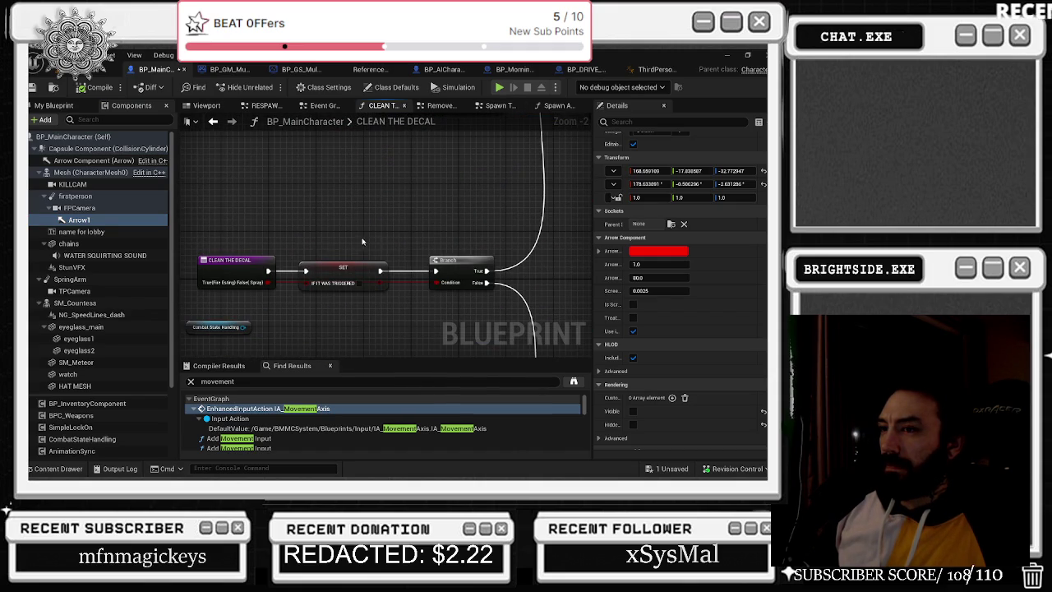
click(658, 56)
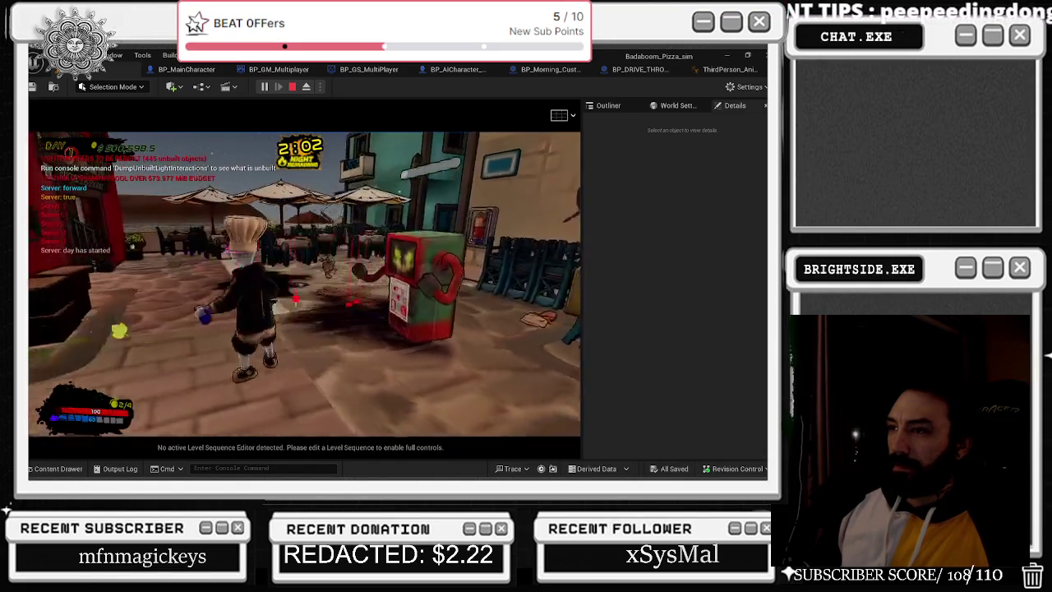
Run the chef through the alley, plaza and restaurant leaving blood footprints, then stop with Esc.
key(w)
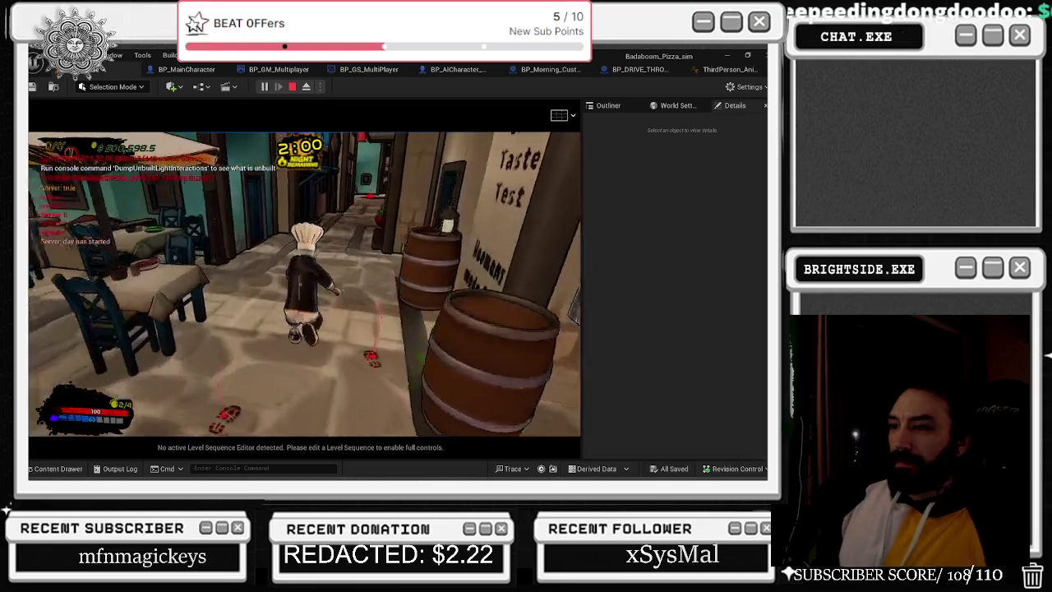
key(w)
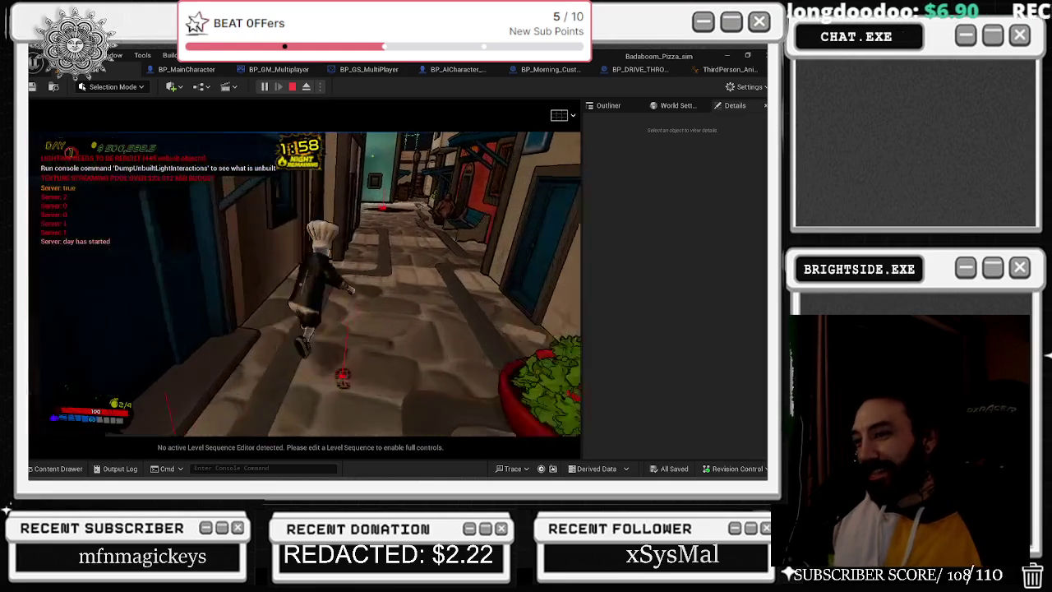
key(w)
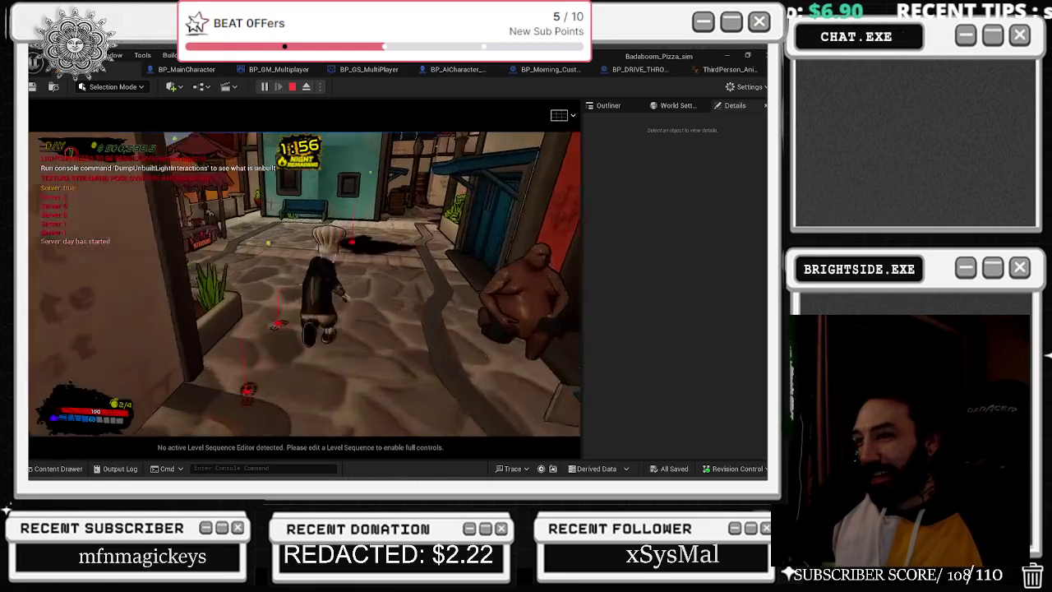
key(s)
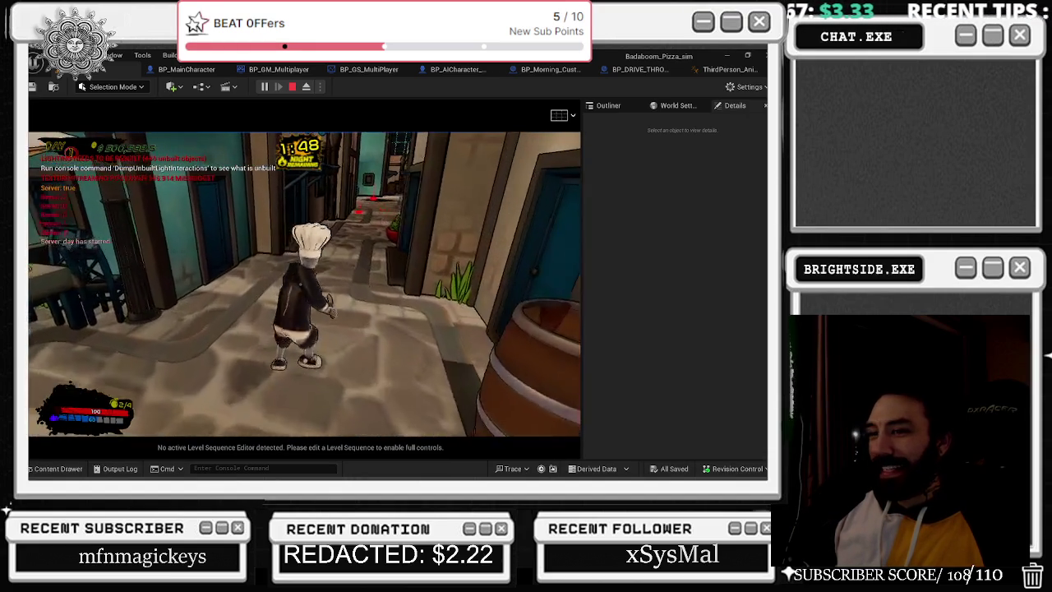
key(w)
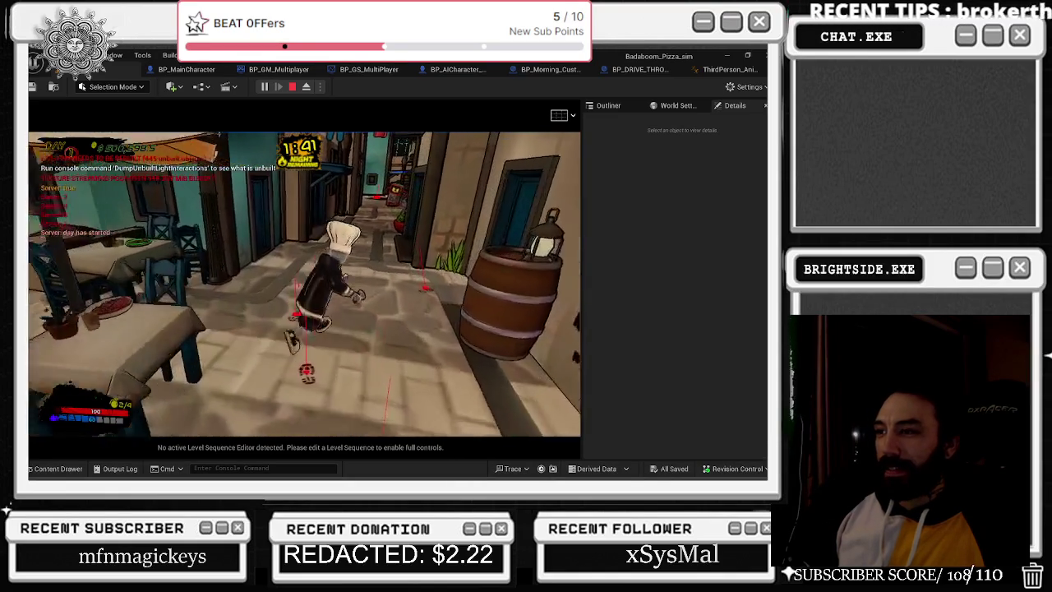
key(w)
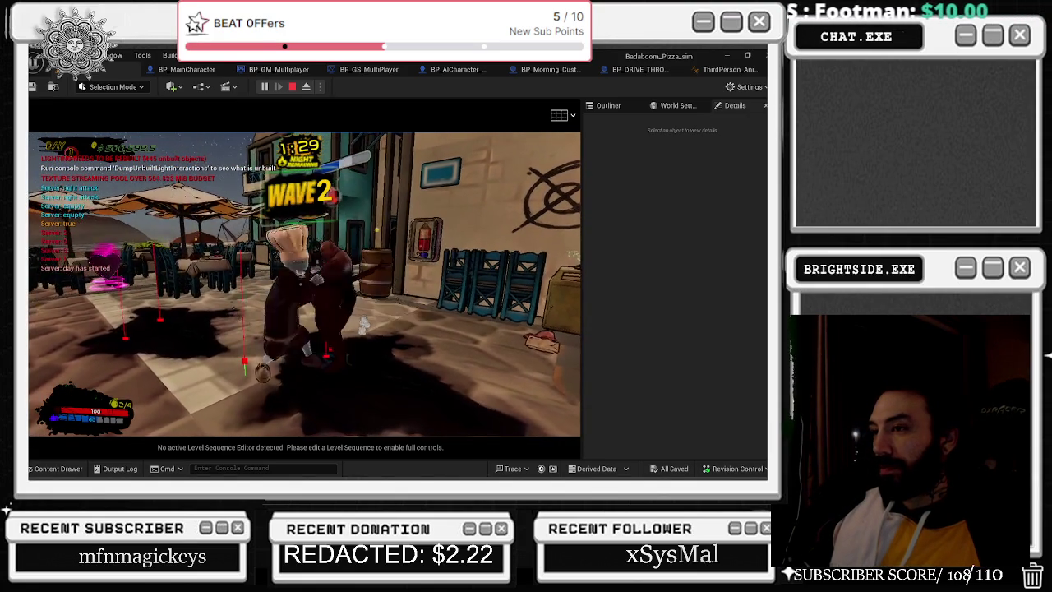
key(Escape)
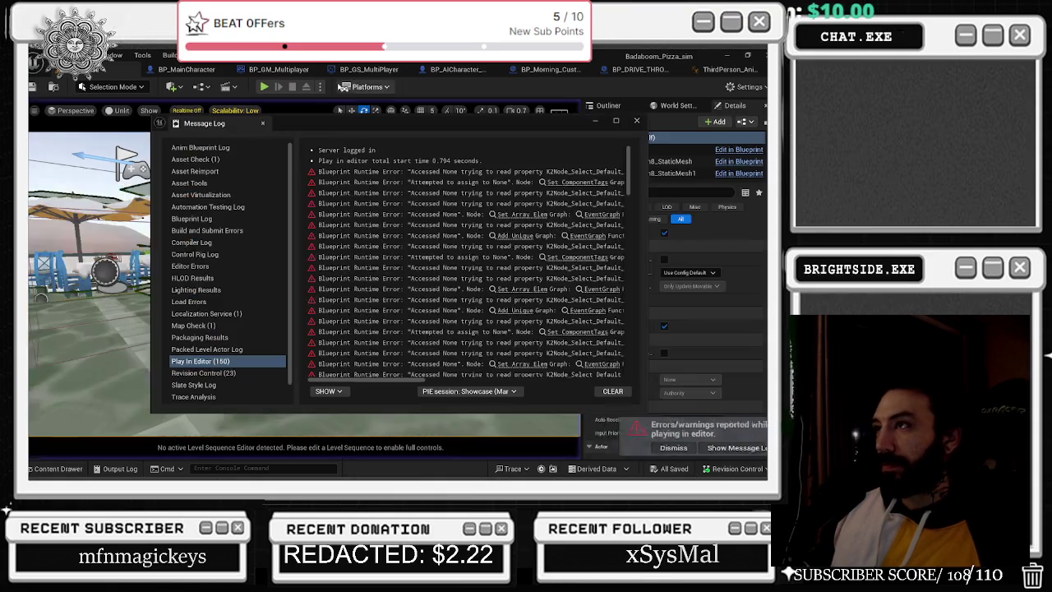
Close the Message Log and pan the ThirdPerson_AnimBP Blood Decal graph to its Inputs node.
click(637, 121)
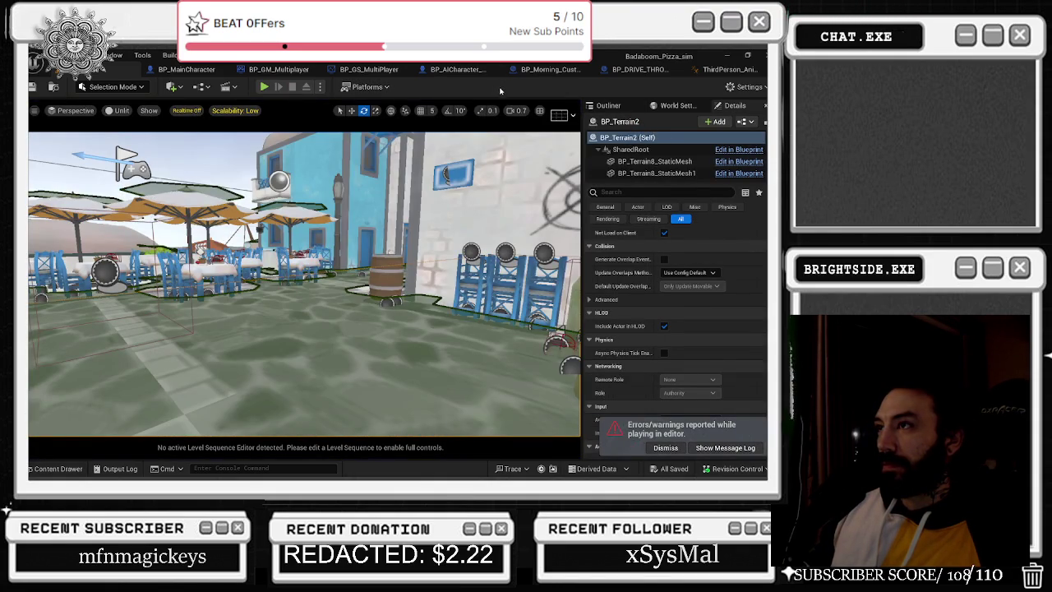
click(553, 69)
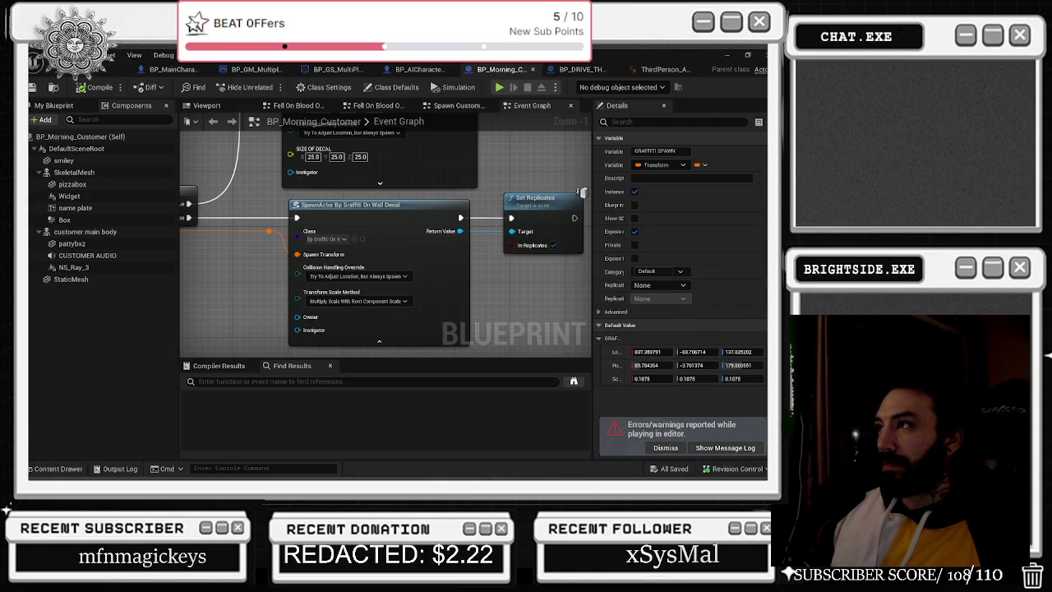
click(658, 69)
mouse_move(396, 184)
mouse_down()
mouse_move(439, 194)
mouse_move(428, 204)
mouse_move(451, 196)
mouse_move(543, 215)
mouse_up()
mouse_move(329, 183)
mouse_down()
mouse_move(460, 194)
mouse_move(424, 189)
mouse_move(439, 168)
mouse_up()
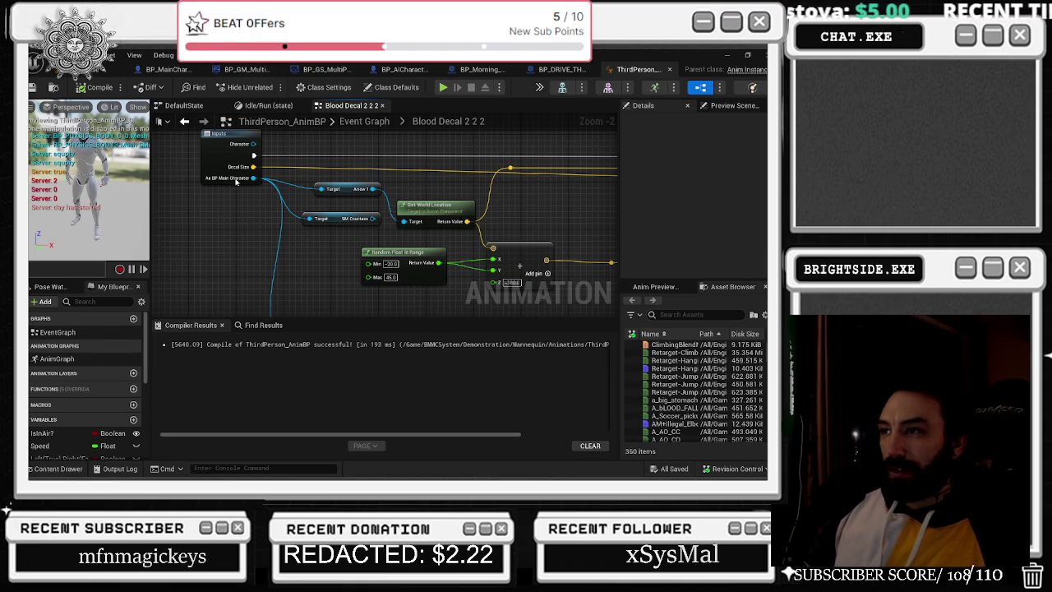
Switch to BP_MainCharacter's Event Graph and clear the Arrow1 component selection.
drag(239, 217, 234, 254)
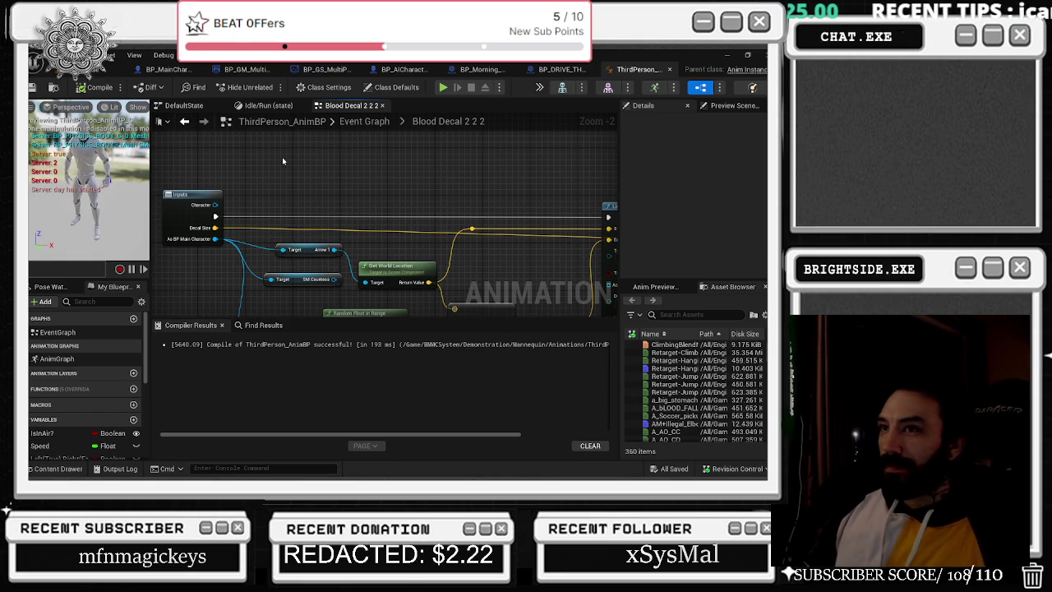
click(176, 71)
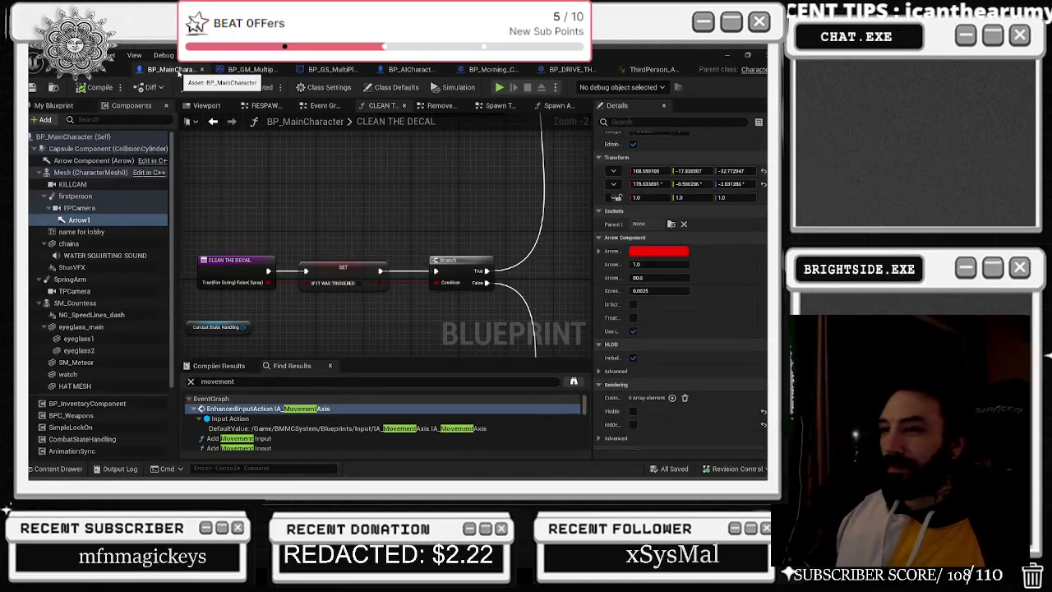
click(213, 120)
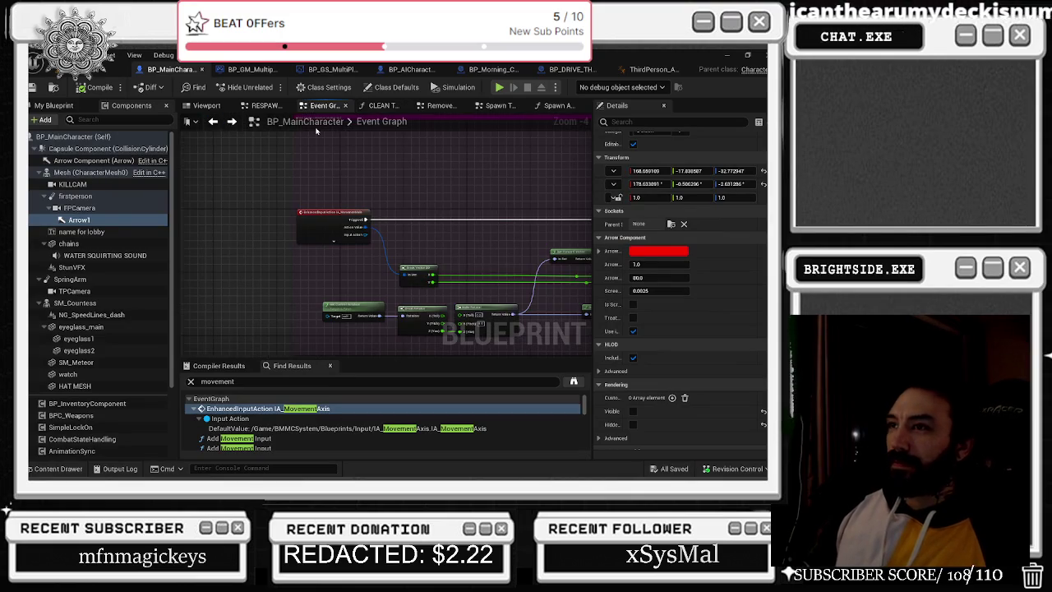
click(382, 128)
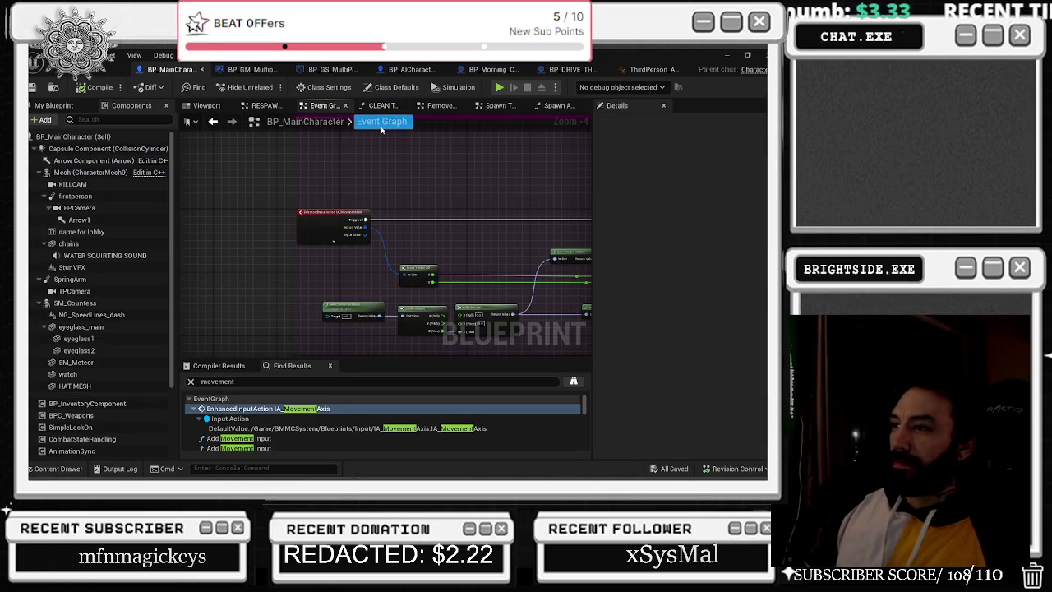
Zoom and pan to the Add Movement Input nodes and the Default Camera / Movement Enhanced Input comment.
scroll(300, 196, down, 5)
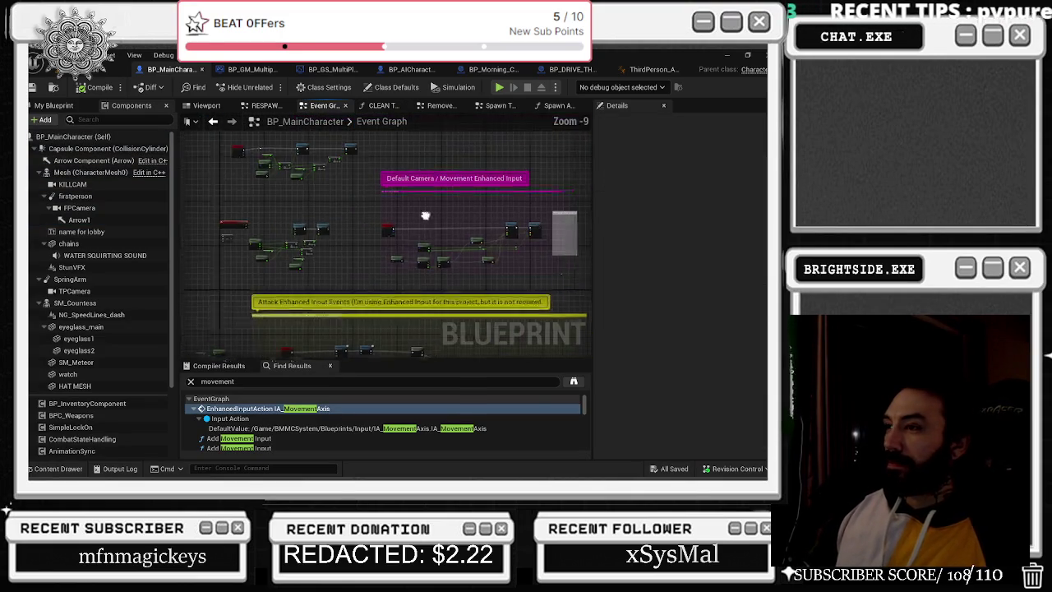
scroll(296, 205, up, 5)
mouse_move(378, 253)
mouse_down()
mouse_move(270, 223)
mouse_move(193, 227)
mouse_up()
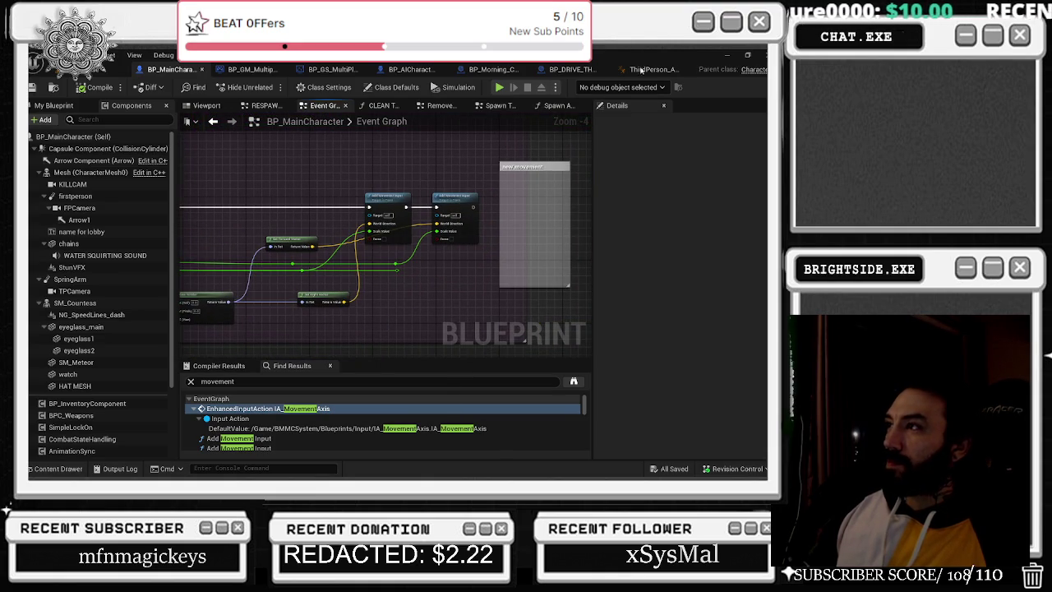
scroll(521, 238, down, 6)
scroll(318, 428, down, 10)
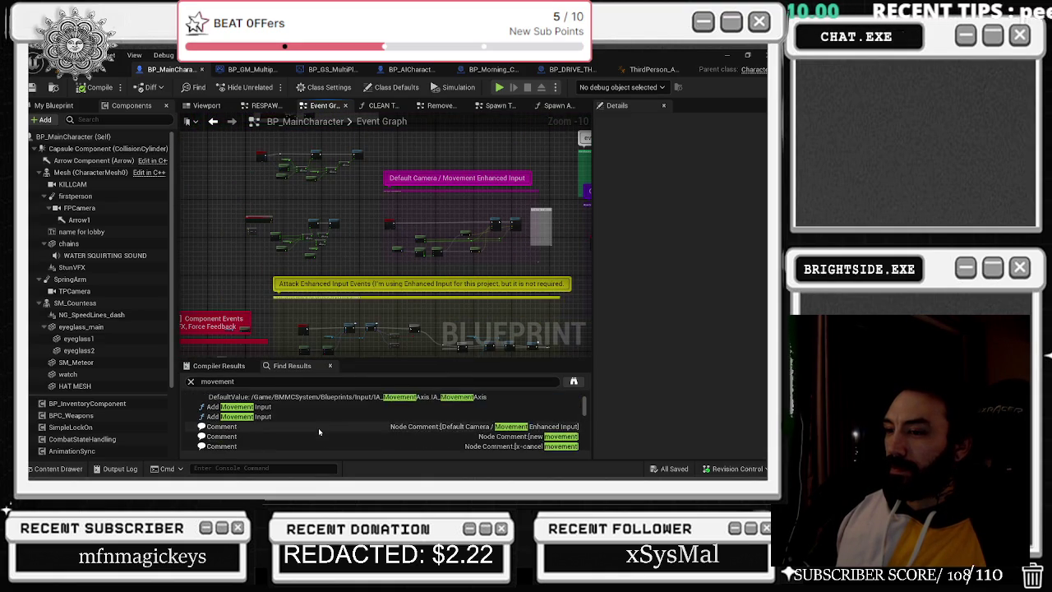
scroll(319, 430, up, 4)
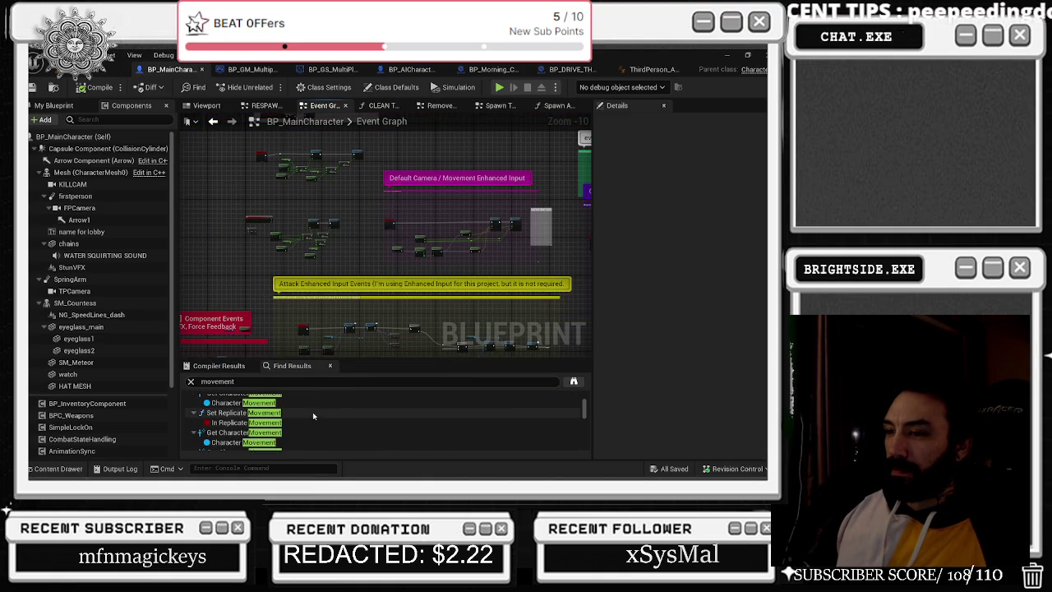
scroll(268, 223, up, 3)
scroll(267, 223, down, 3)
scroll(312, 296, up, 7)
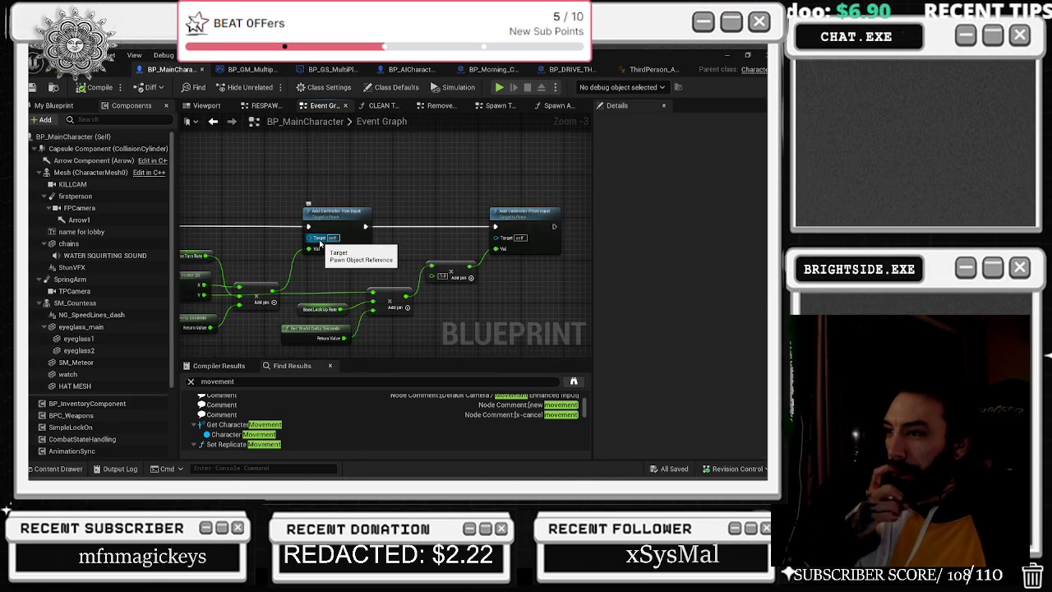
scroll(320, 243, down, 5)
mouse_move(344, 224)
mouse_down()
mouse_move(202, 190)
mouse_move(113, 155)
mouse_up()
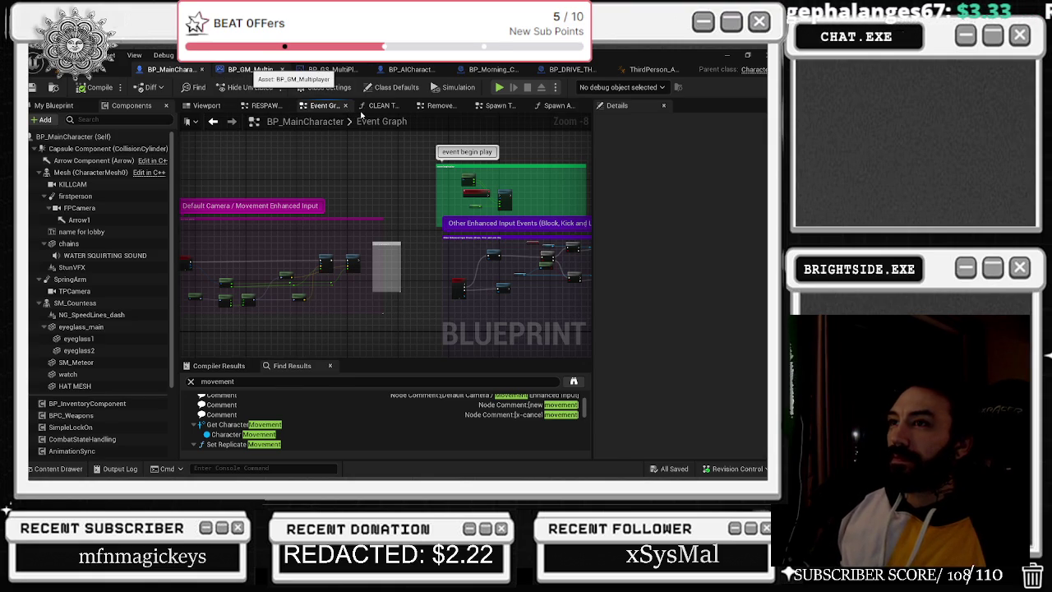
click(246, 69)
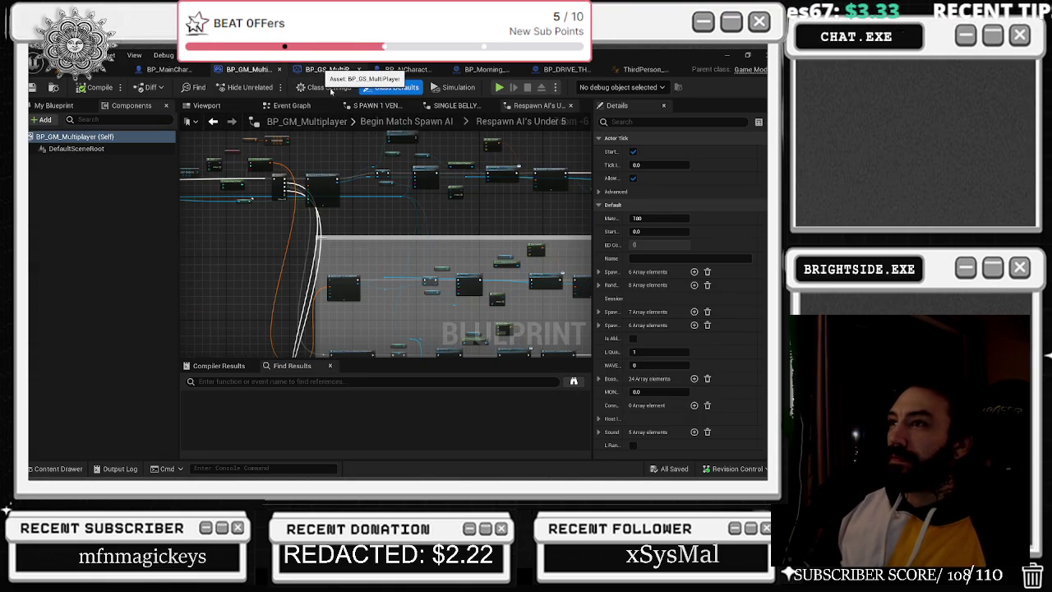
click(322, 71)
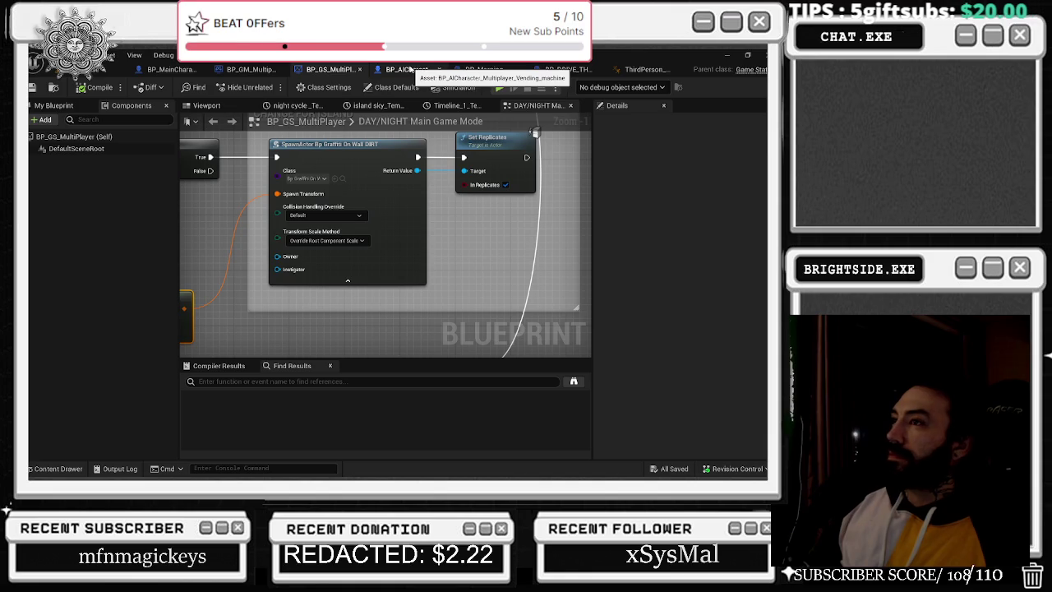
click(418, 72)
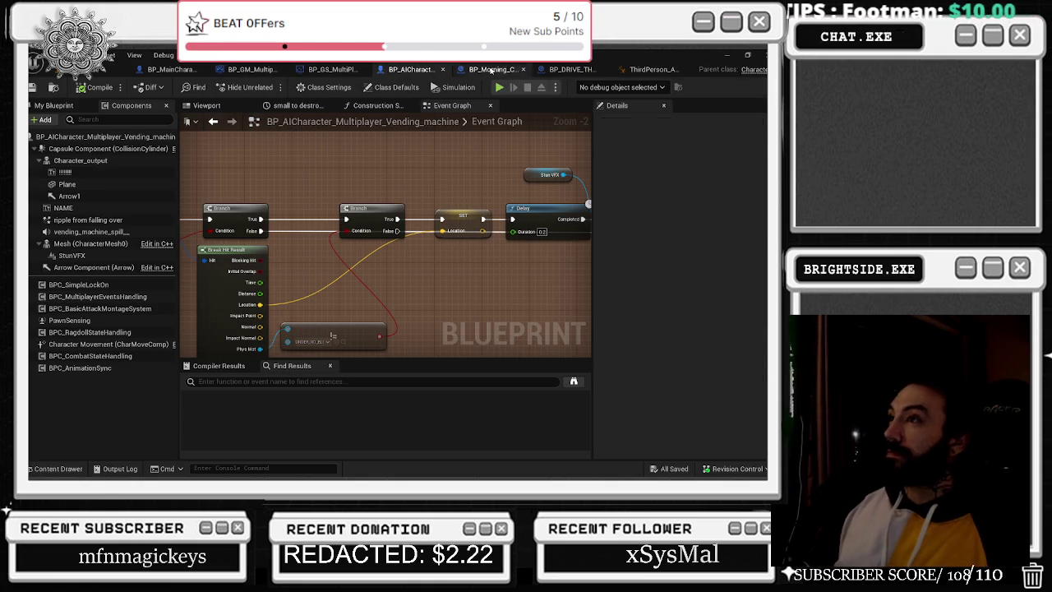
click(492, 69)
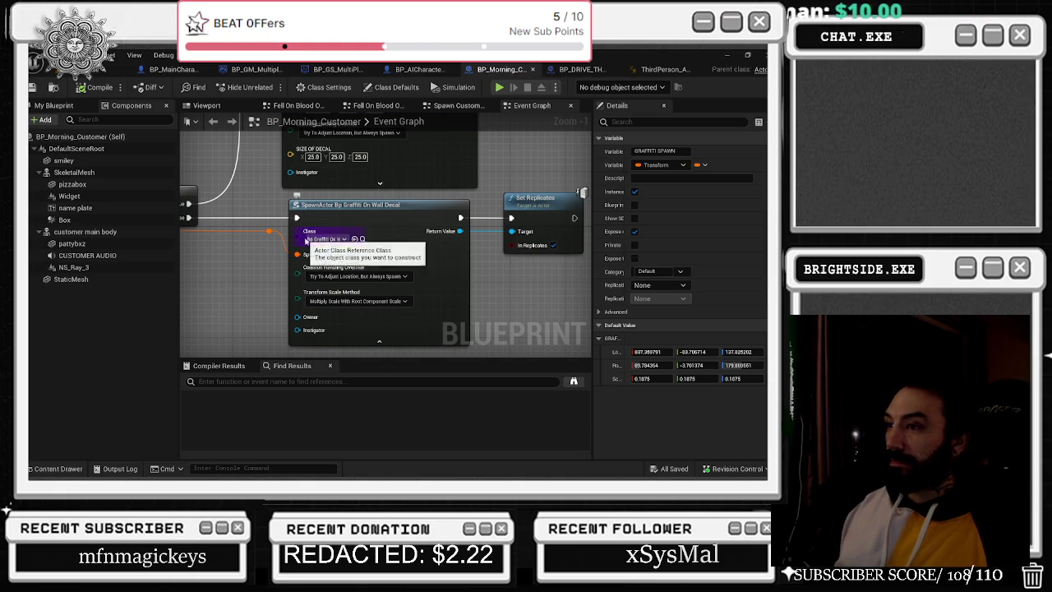
scroll(298, 287, down, 2)
scroll(298, 286, down, 1)
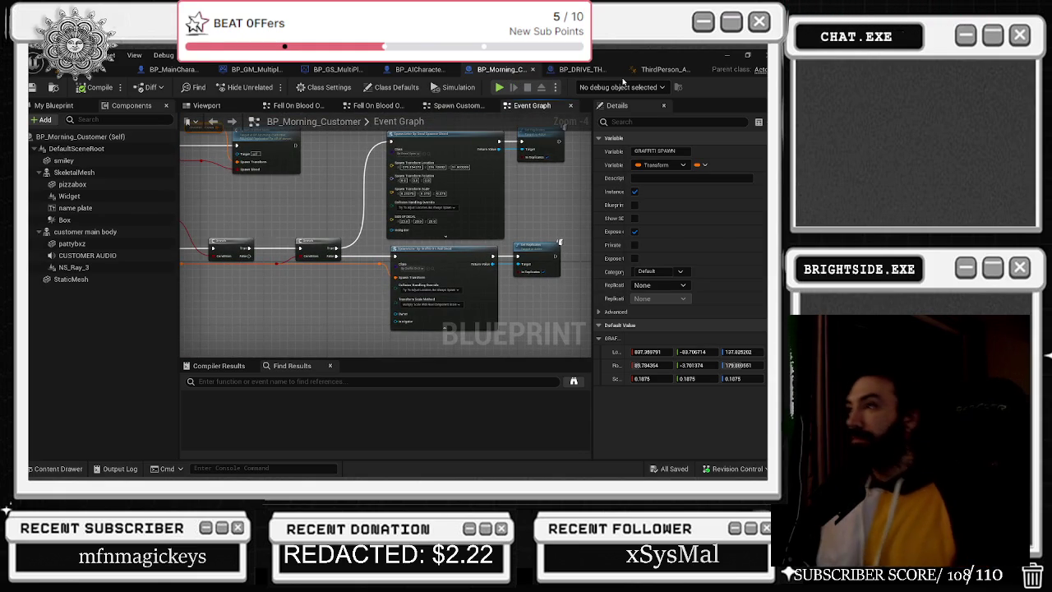
click(656, 69)
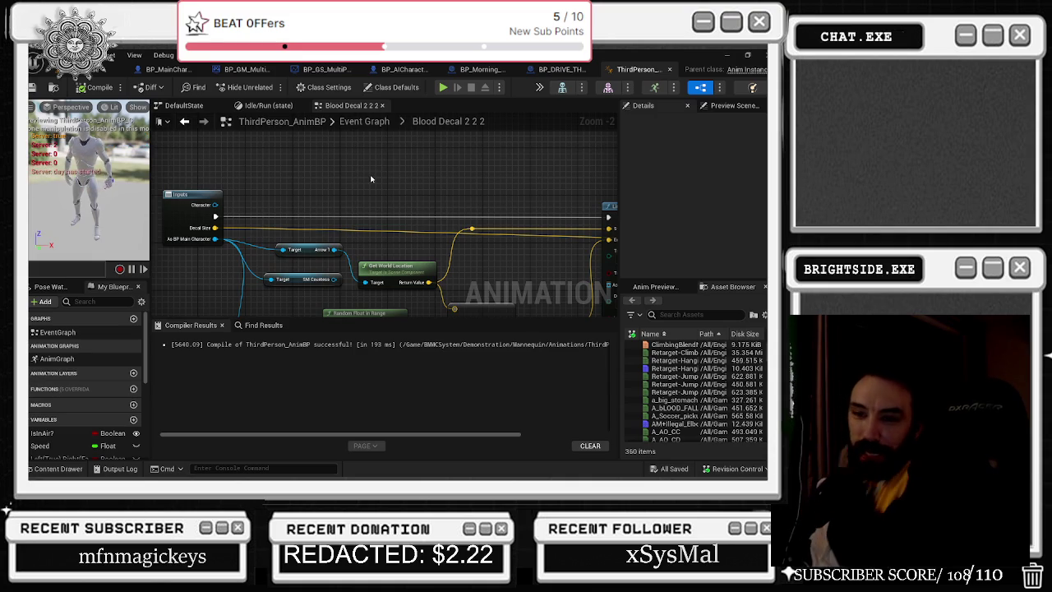
click(172, 71)
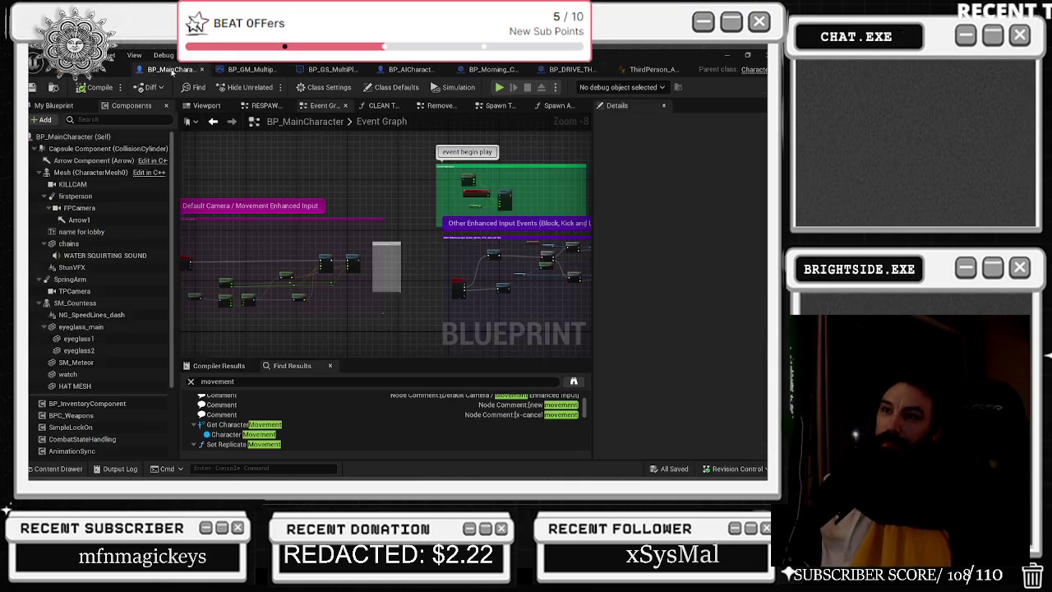
click(202, 106)
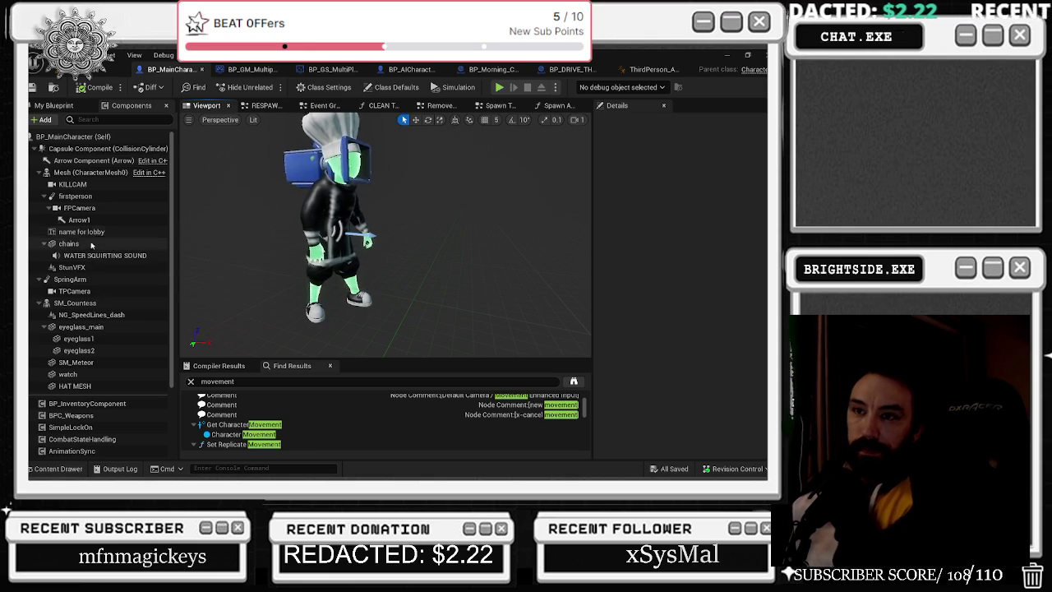
click(87, 375)
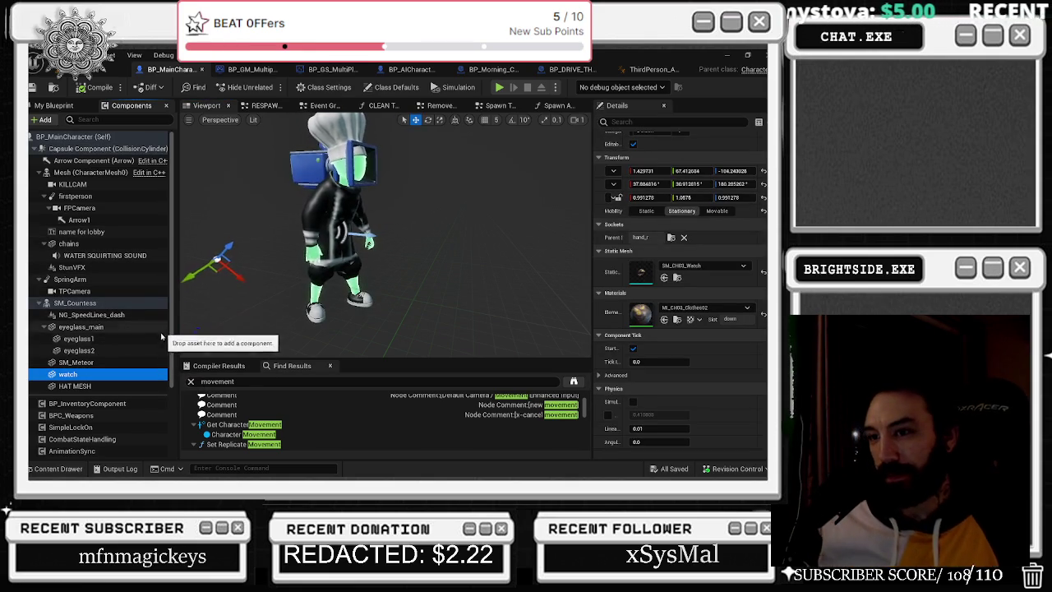
click(137, 363)
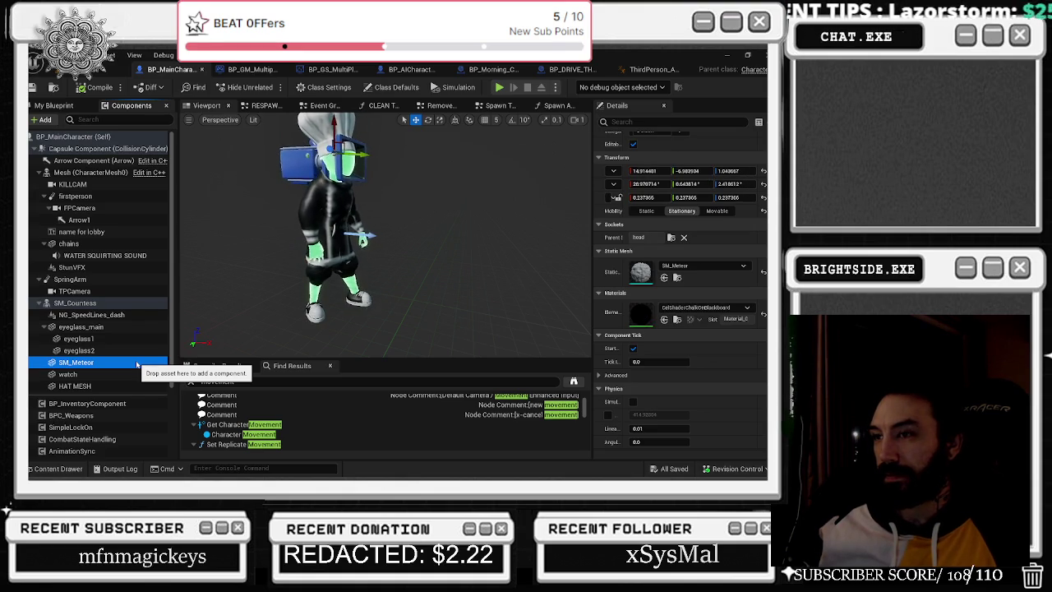
click(107, 387)
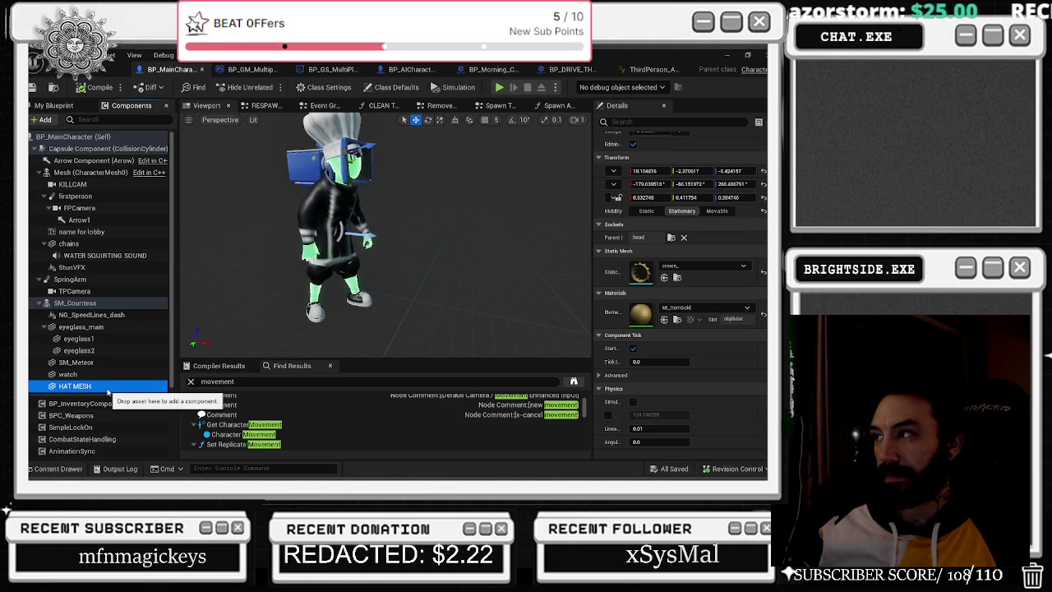
click(89, 351)
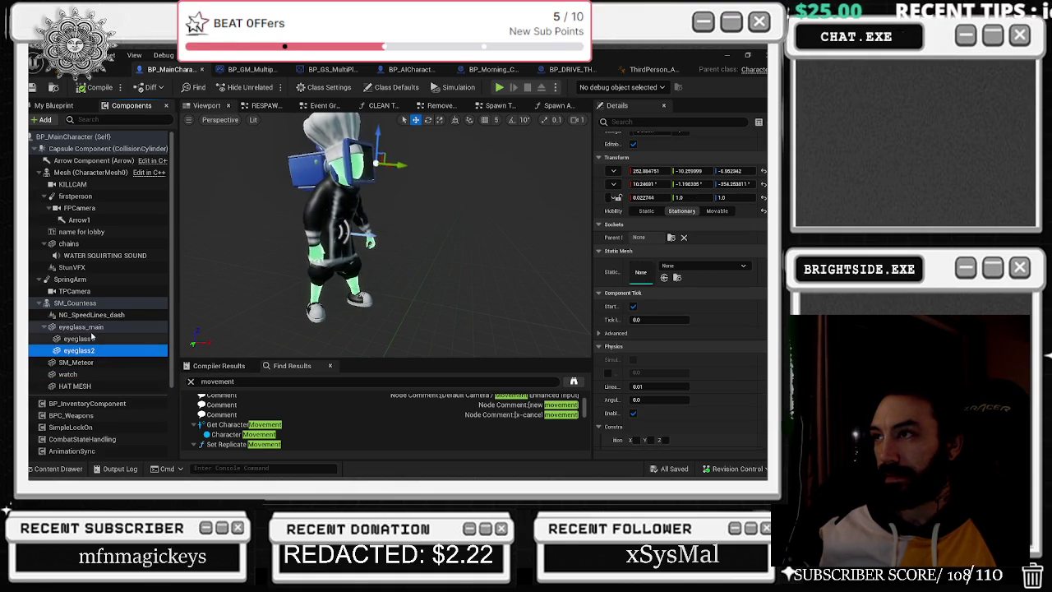
click(96, 327)
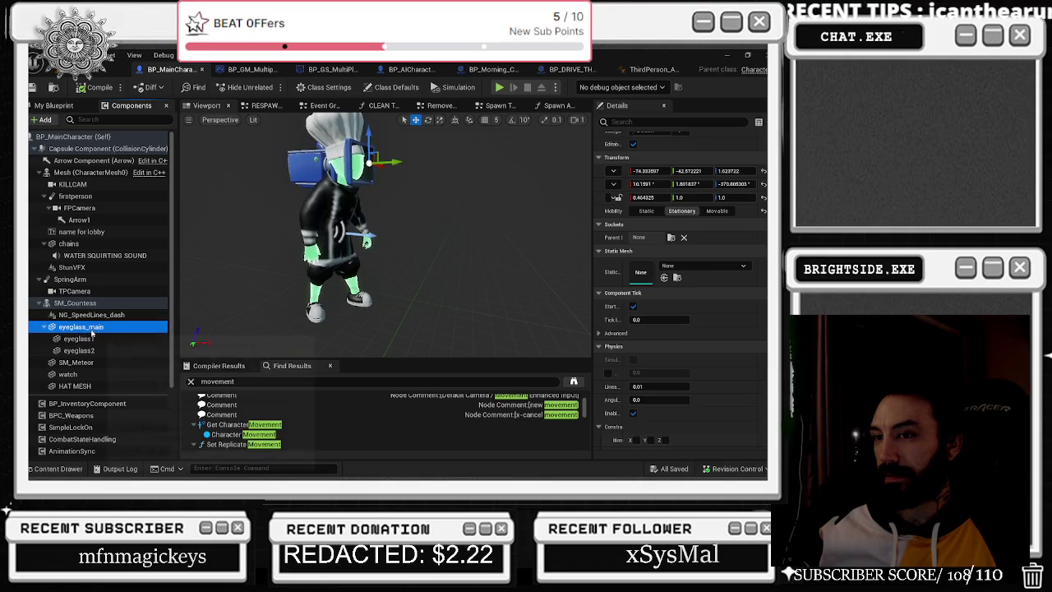
click(97, 304)
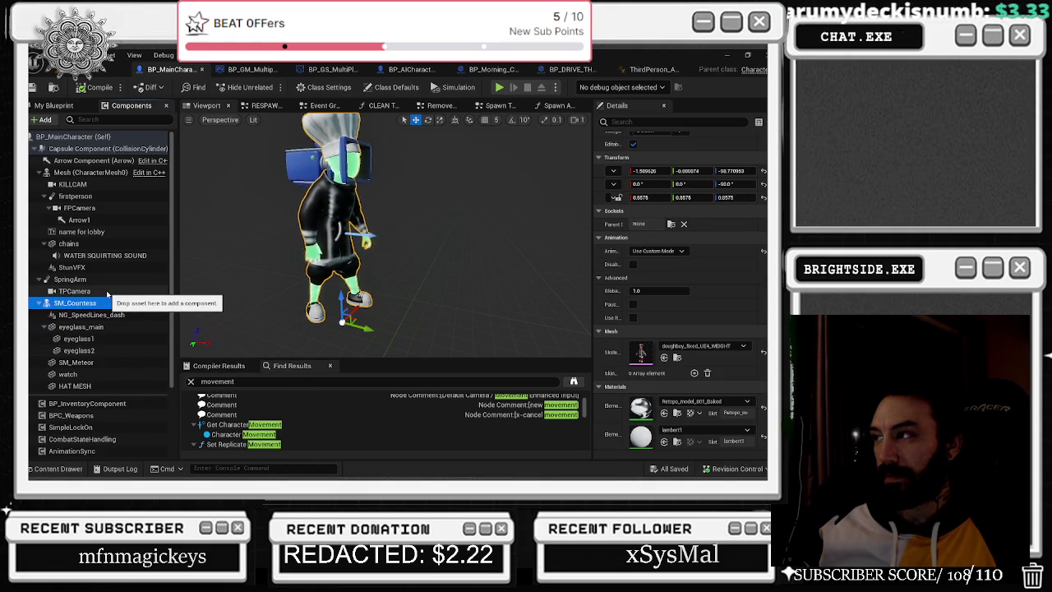
click(90, 173)
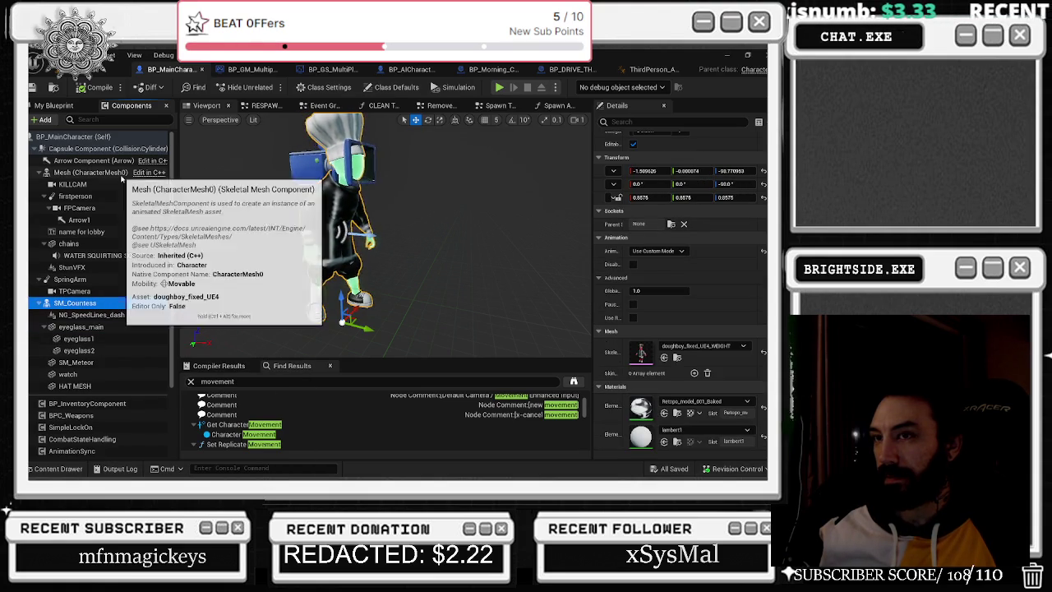
click(112, 198)
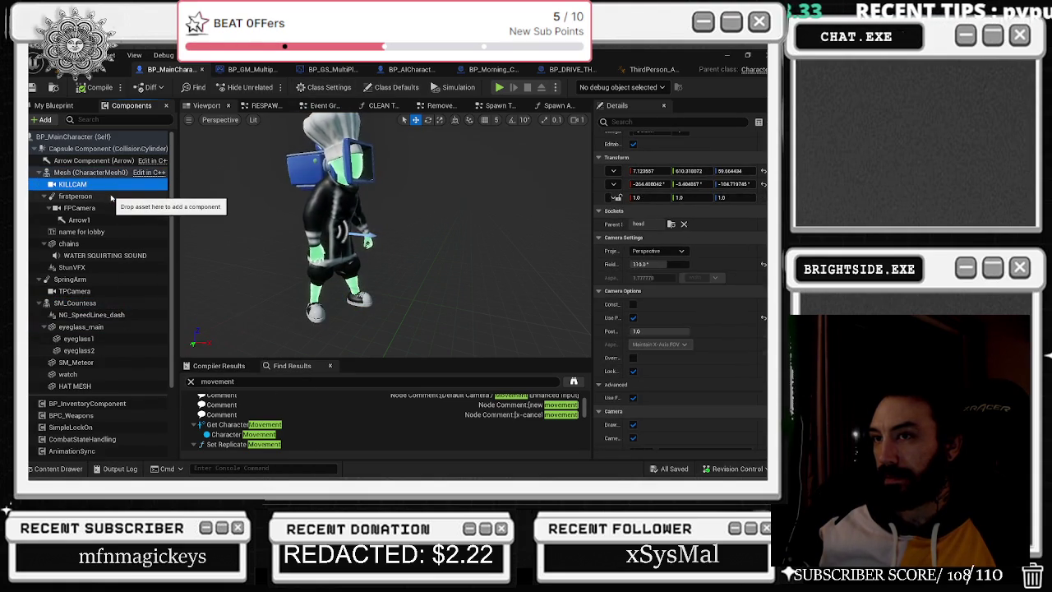
click(123, 209)
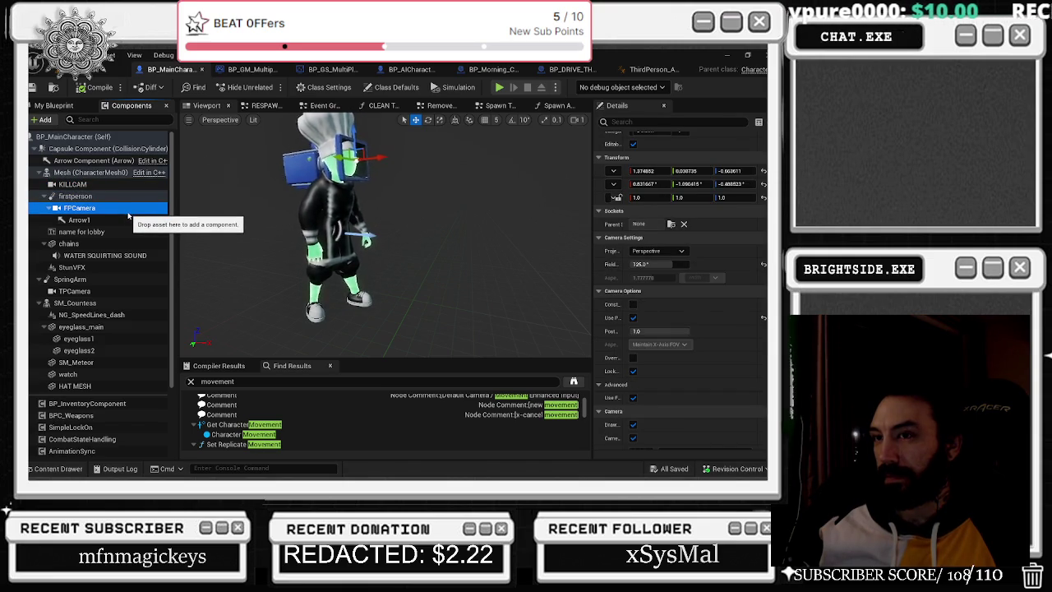
click(90, 200)
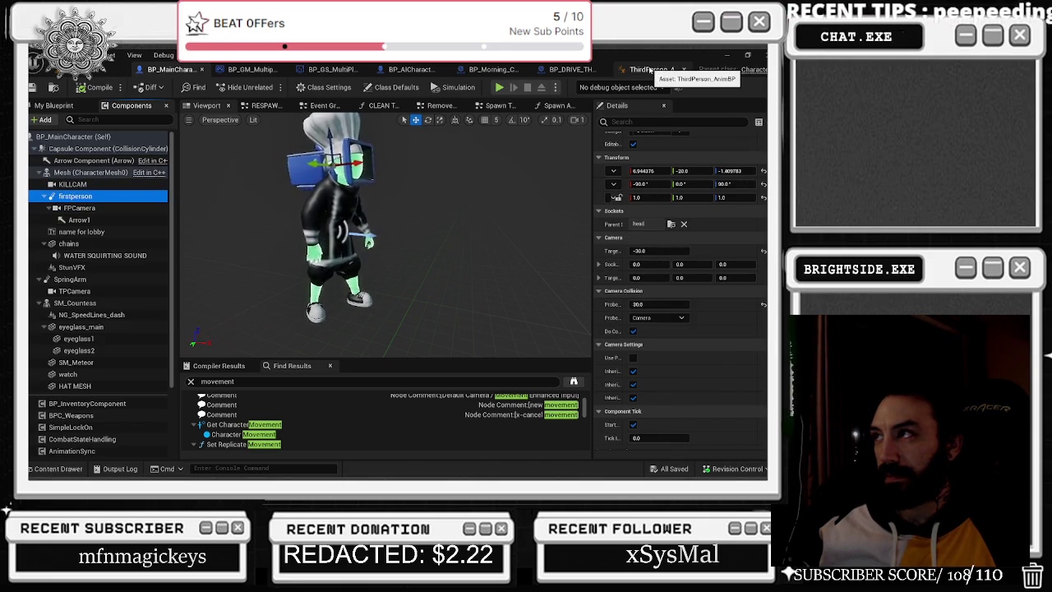
click(649, 70)
drag(215, 239, 272, 199)
click(168, 69)
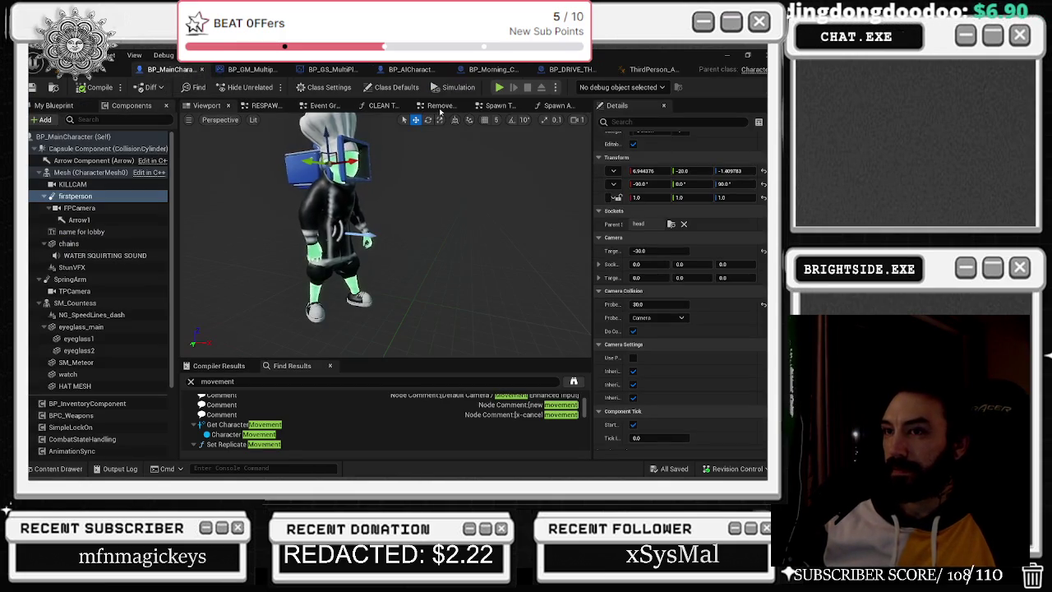
Insert a Get Unfixed Camera Position node from the main character reference, then delete it.
click(649, 70)
mouse_move(215, 239)
mouse_down()
mouse_move(247, 246)
mouse_move(257, 209)
mouse_up()
text(det first)
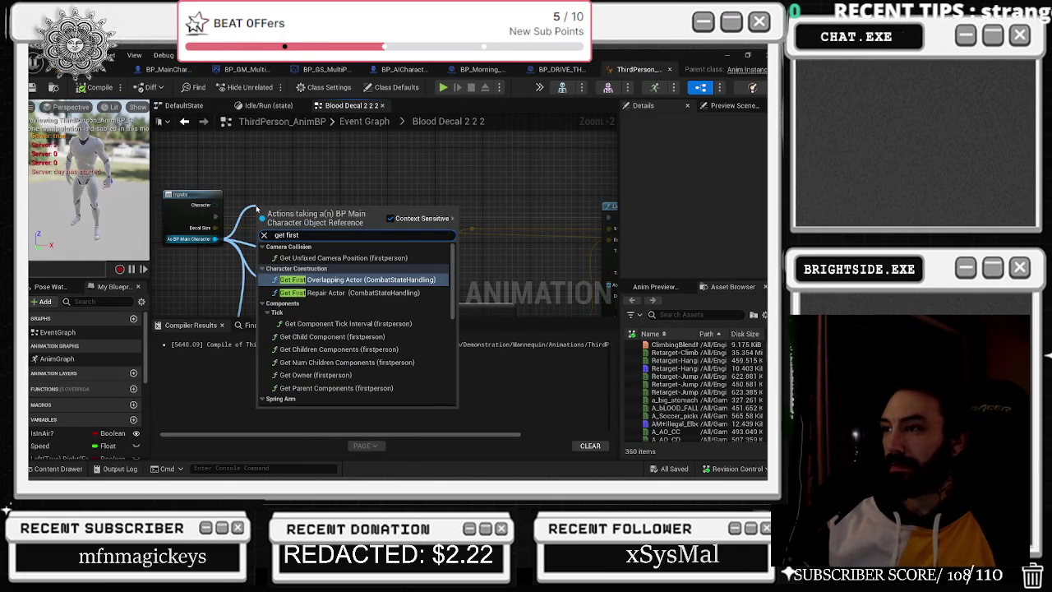
key(Up)
key(Return)
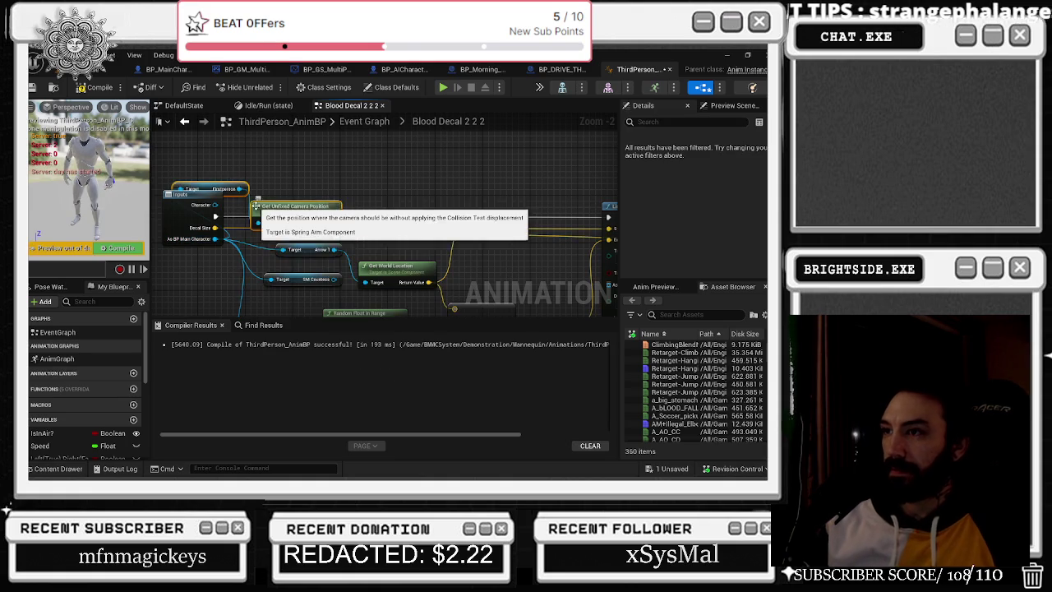
drag(282, 208, 383, 226)
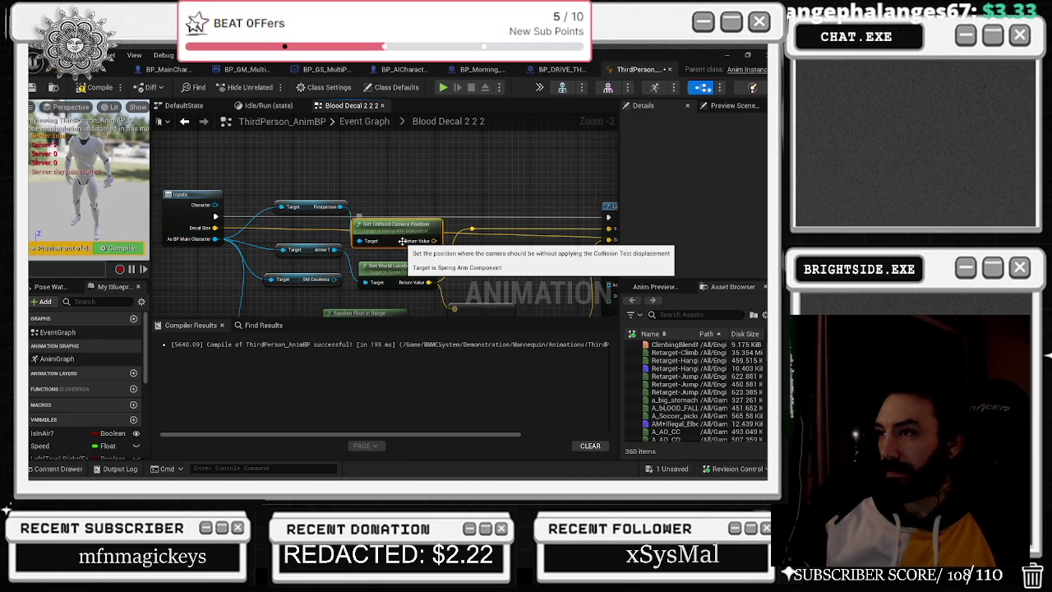
key(Delete)
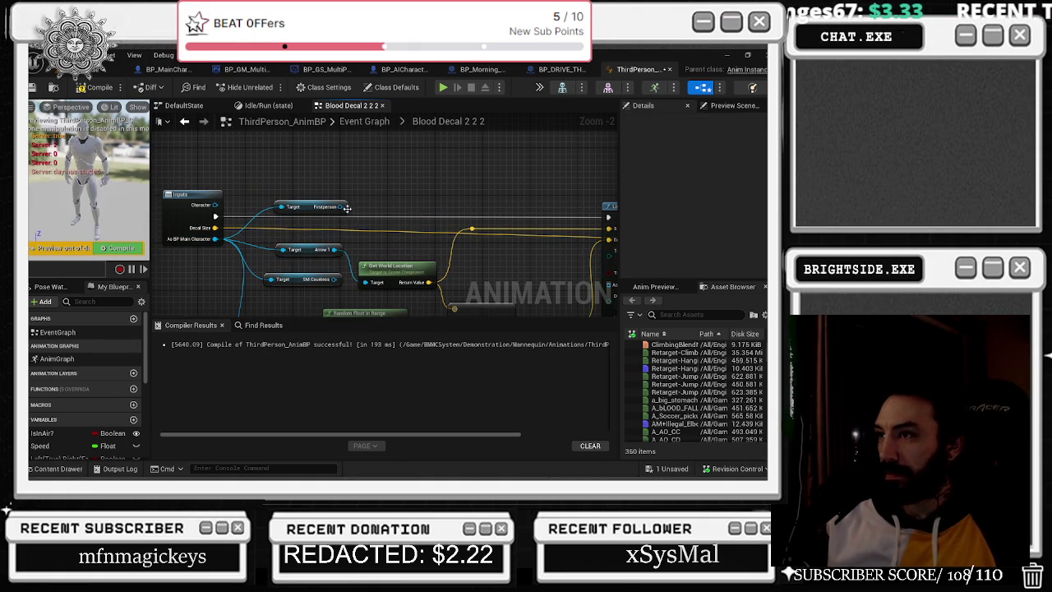
Compile ThirdPerson_AnimBP and save everything with Ctrl+Shift+S.
drag(223, 125, 204, 109)
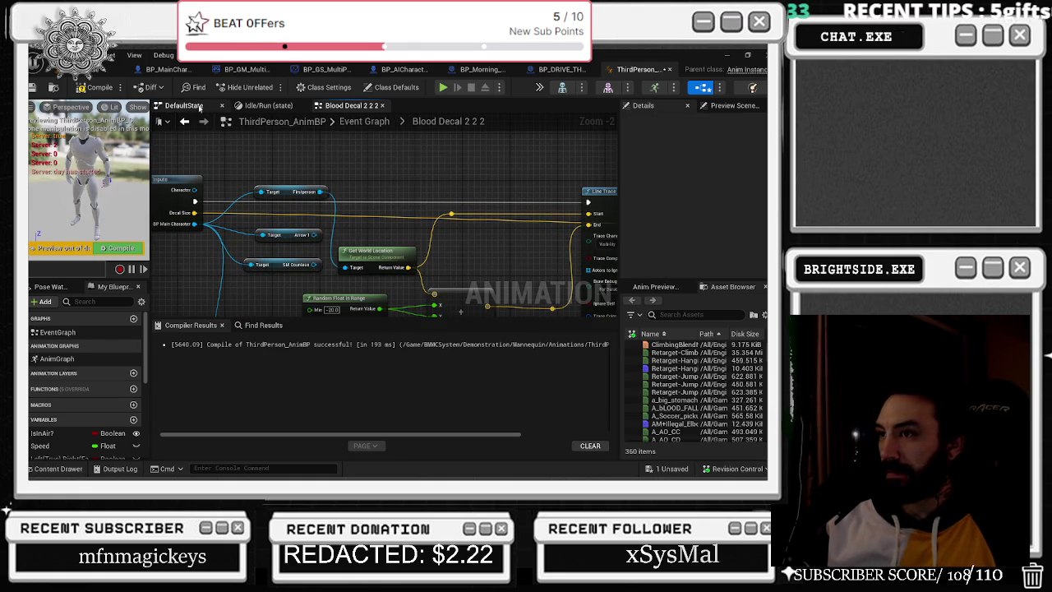
click(95, 87)
key(ctrl+shift+s)
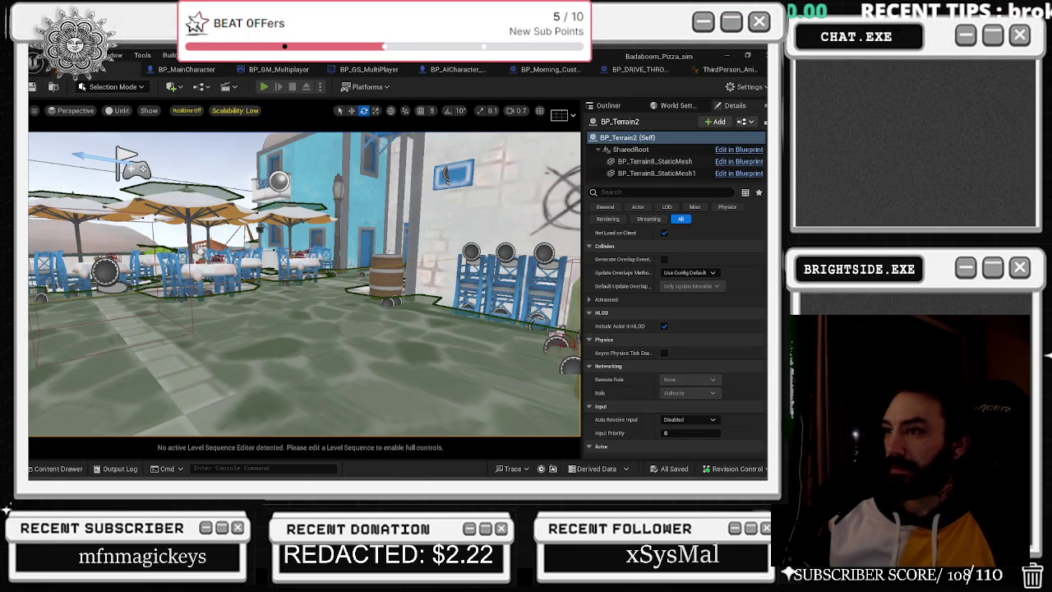
Play the level, walk into the pizza shop, open and close the shop-rank panel, then head outside.
key(alt+p)
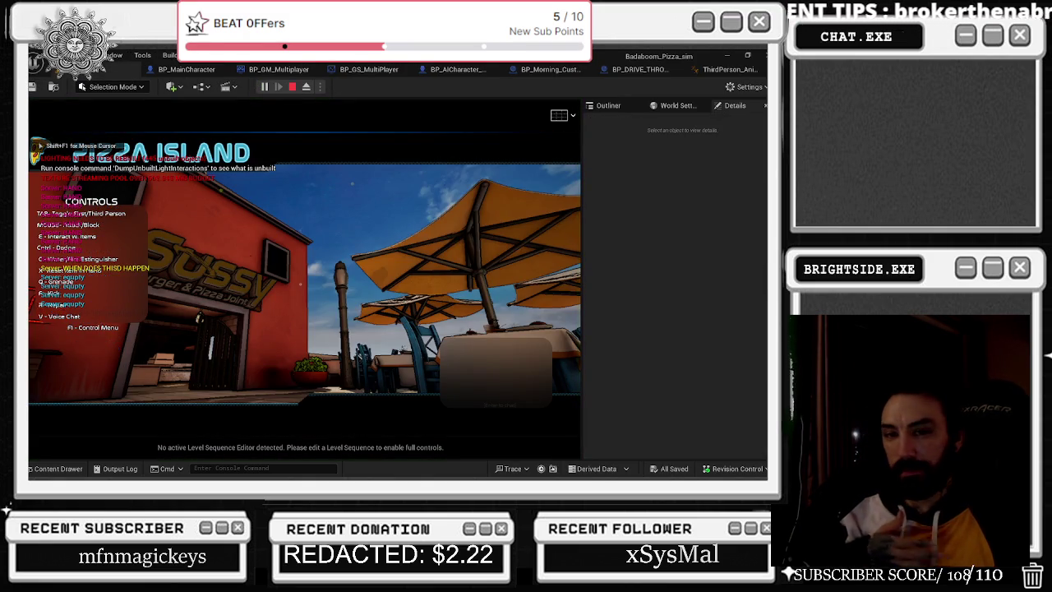
key(w)
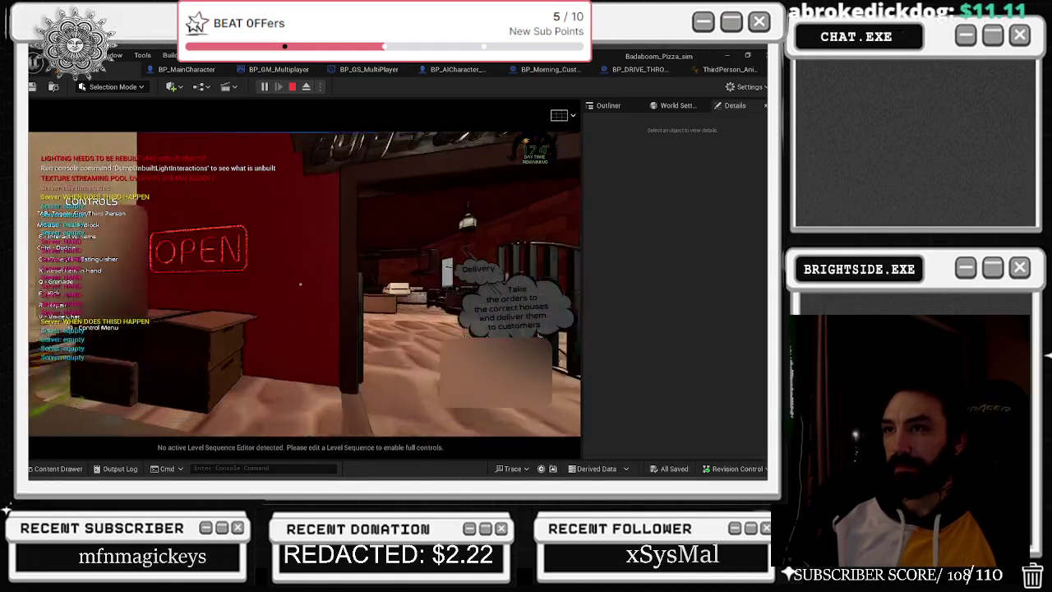
key(w)
key(e)
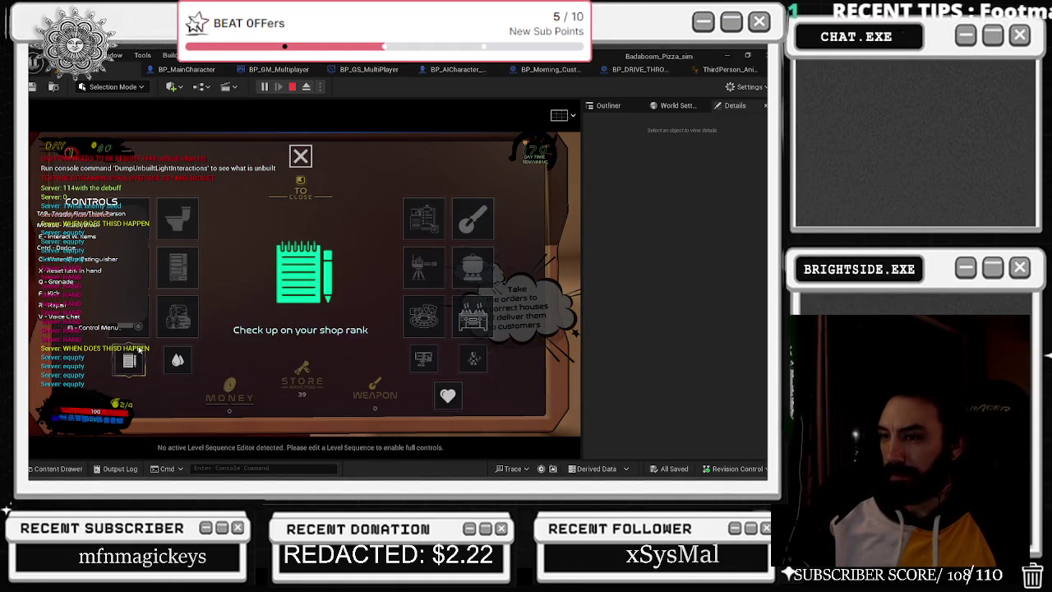
click(140, 353)
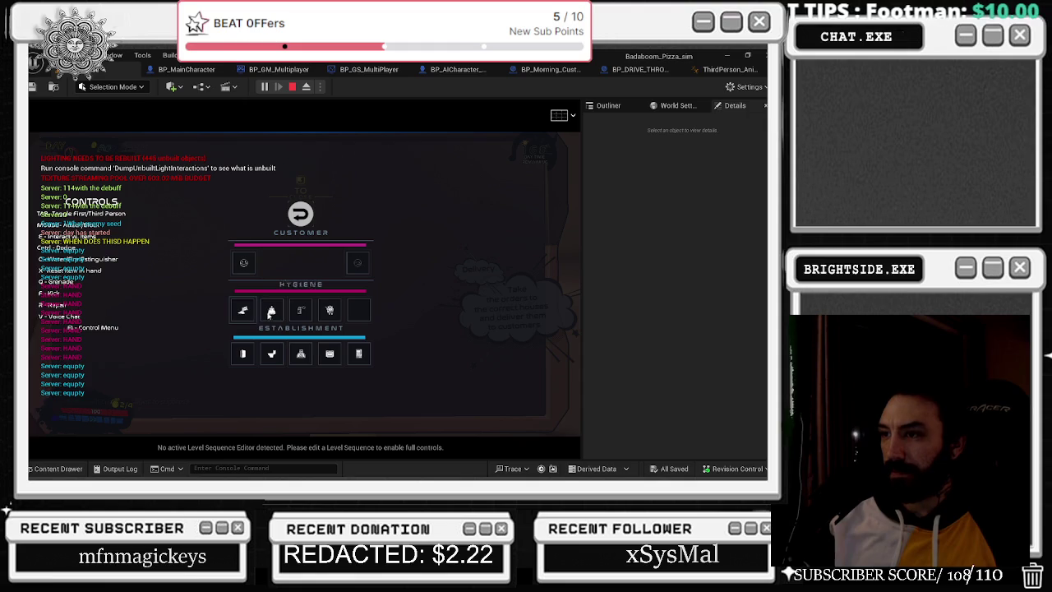
key(x)
key(w)
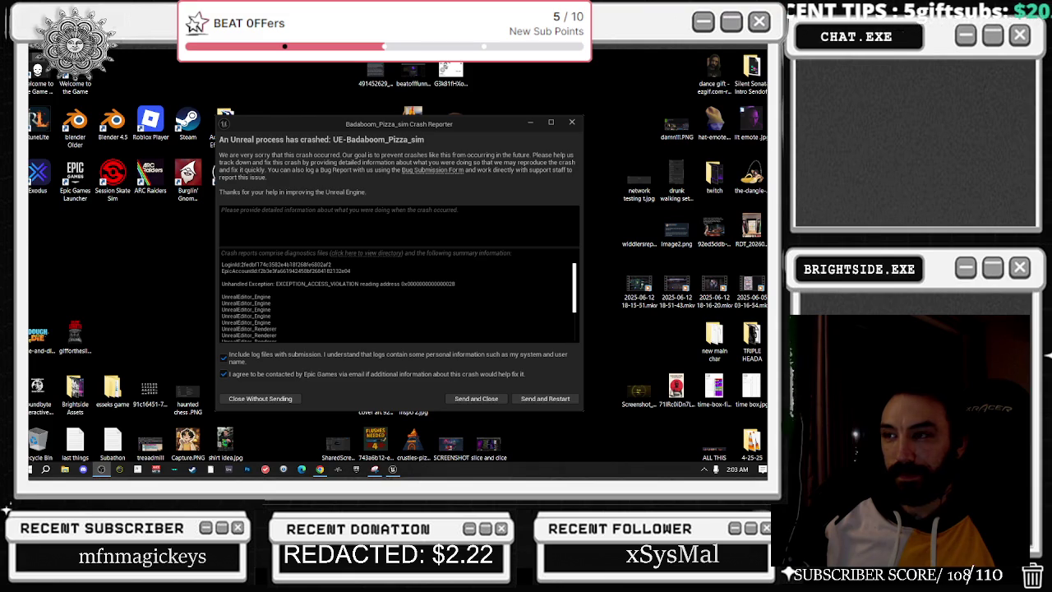
Send the crash report and restart the Unreal editor.
click(543, 400)
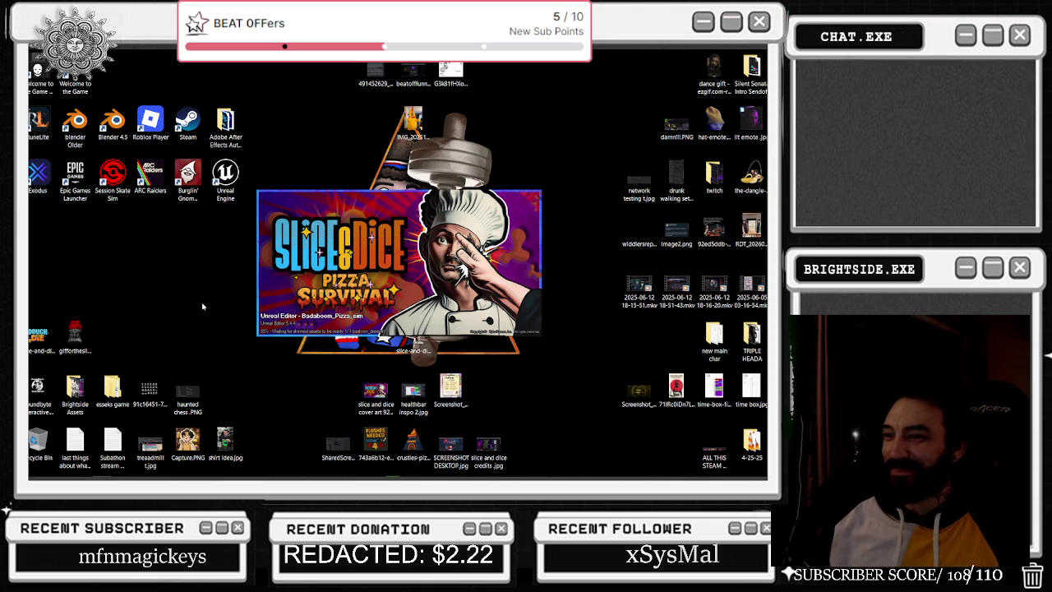
Send the crash report and let the Badaboom_Pizza_sim project reload in the Unreal Editor.
mouse_move(306, 477)
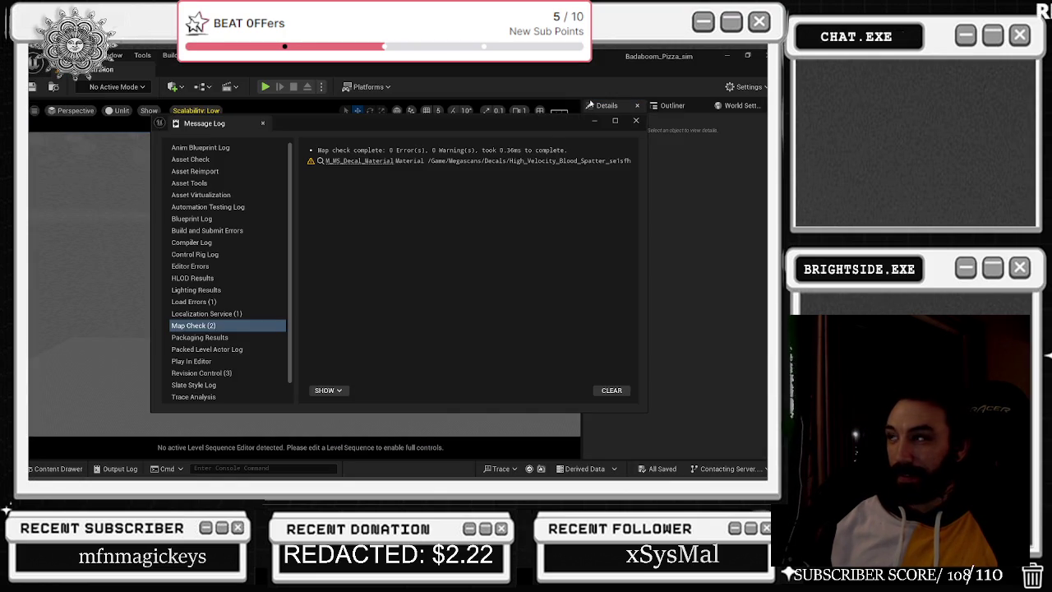
Close the Map Check log and restore the seven blueprint editors open before the crash.
click(637, 122)
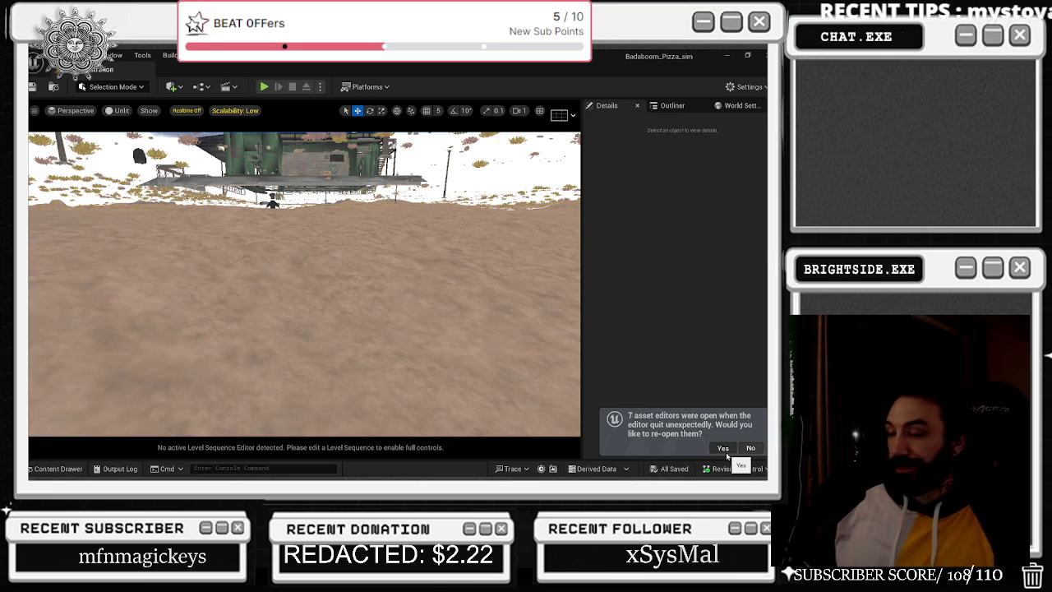
click(723, 448)
key(alt+Tab)
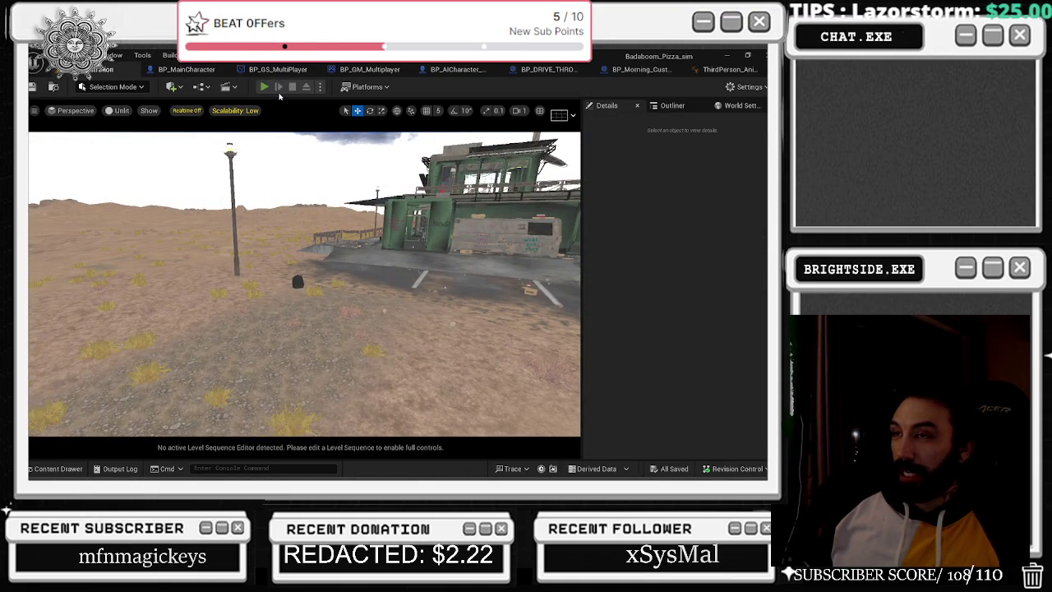
Start a play-test and walk through the burger restaurant out onto the patio.
key(alt+p)
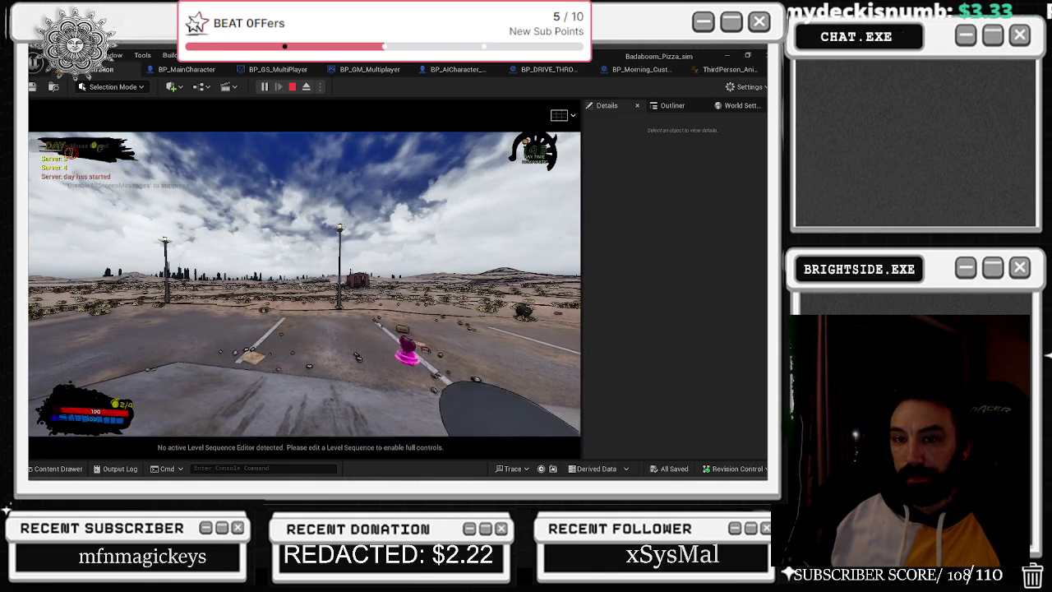
click(305, 284)
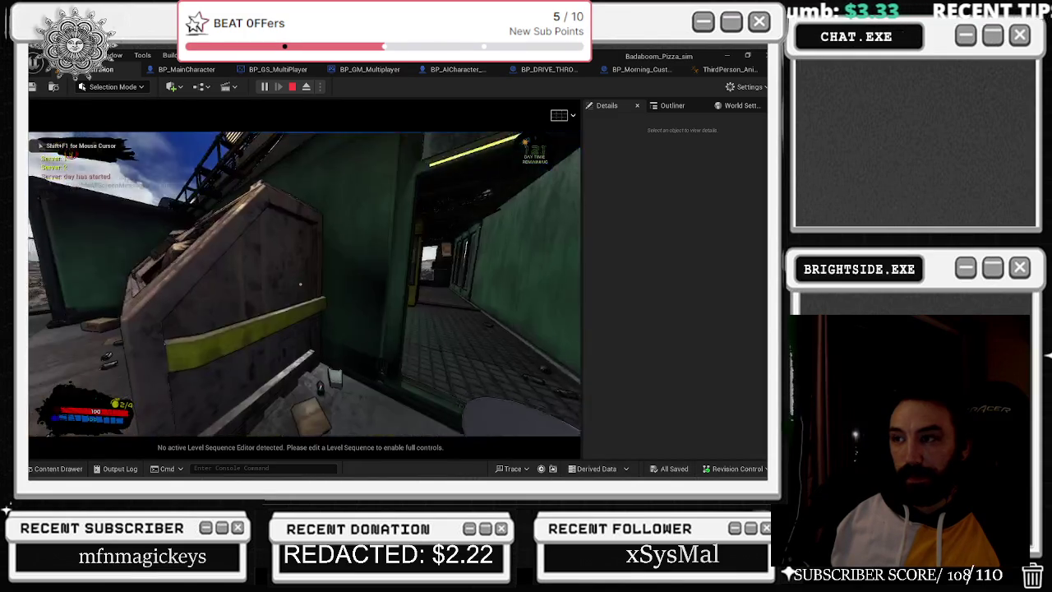
key(w)
key(w)
key(w)
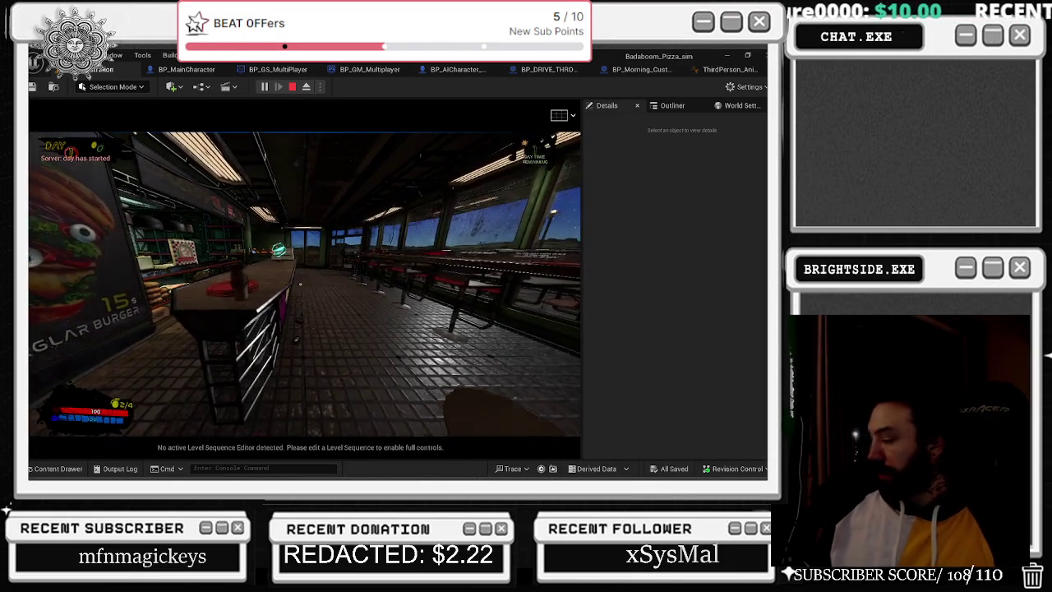
key(w)
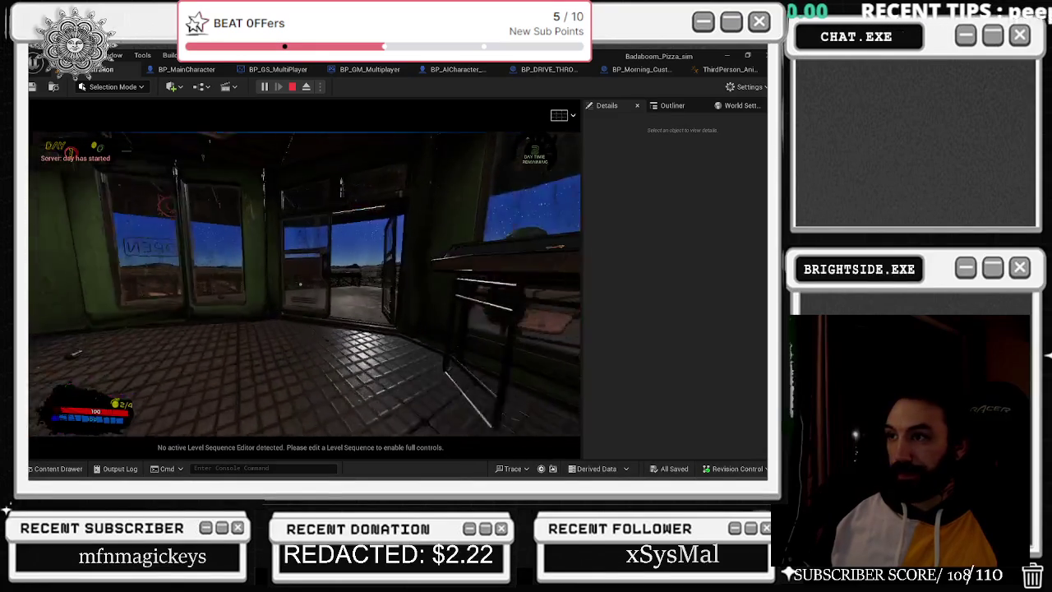
key(w)
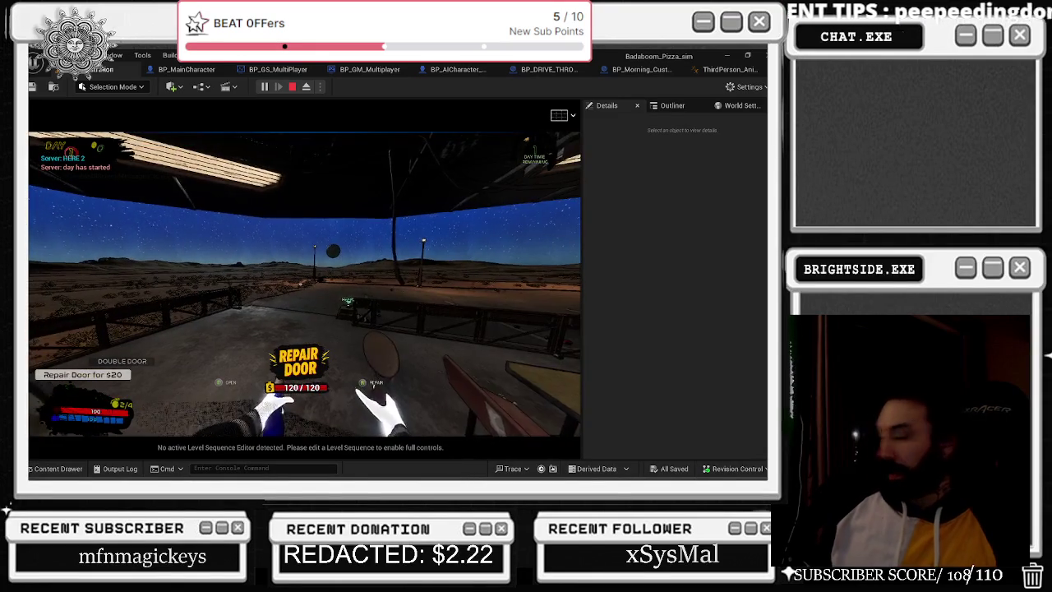
Run the chef in third-person across the lot, attacking enemies and checking the blood footprint trail.
key(w)
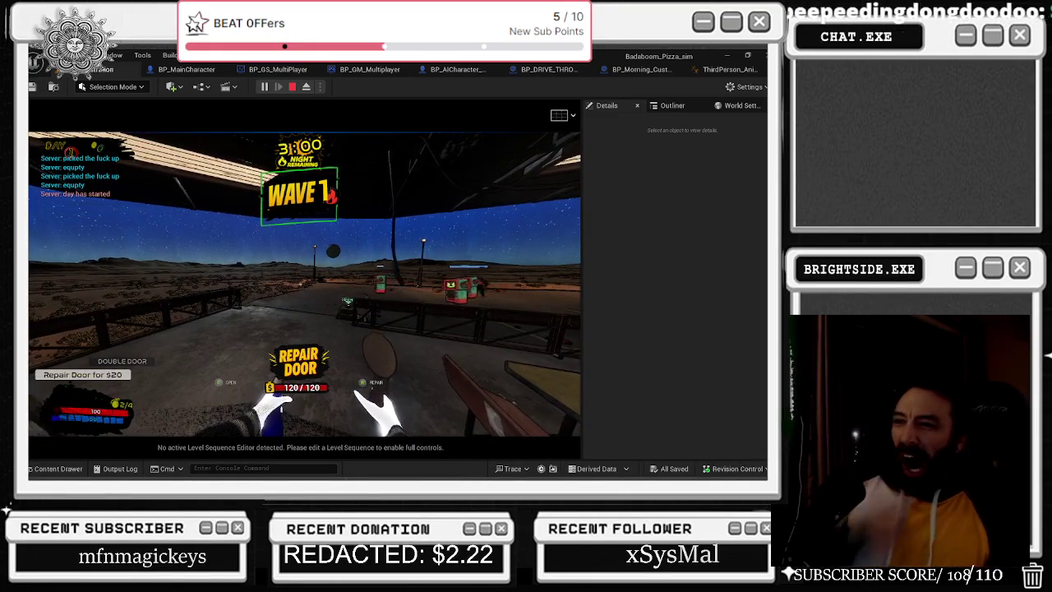
key(w)
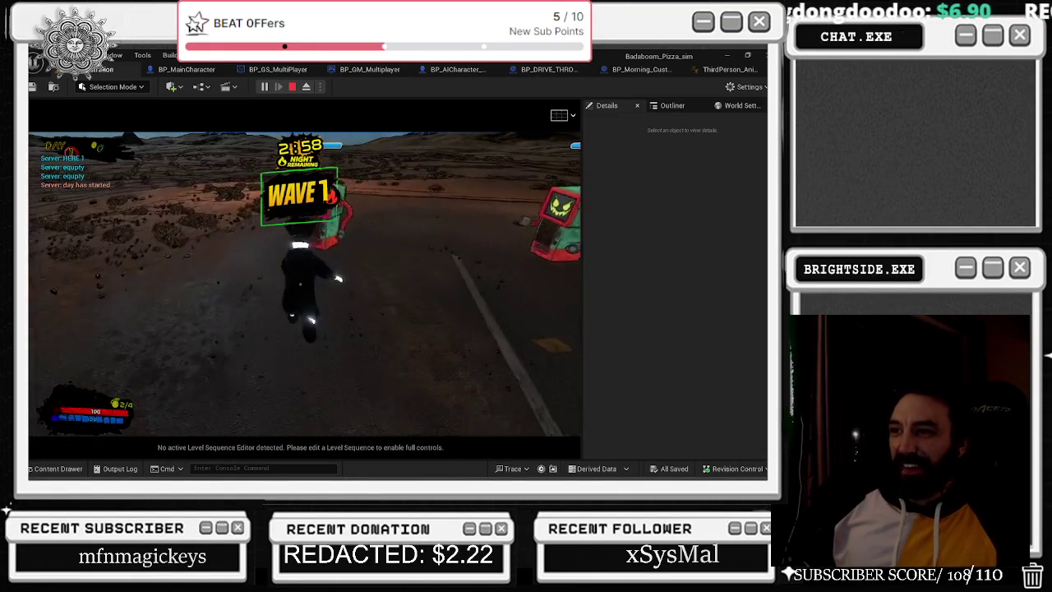
key(w)
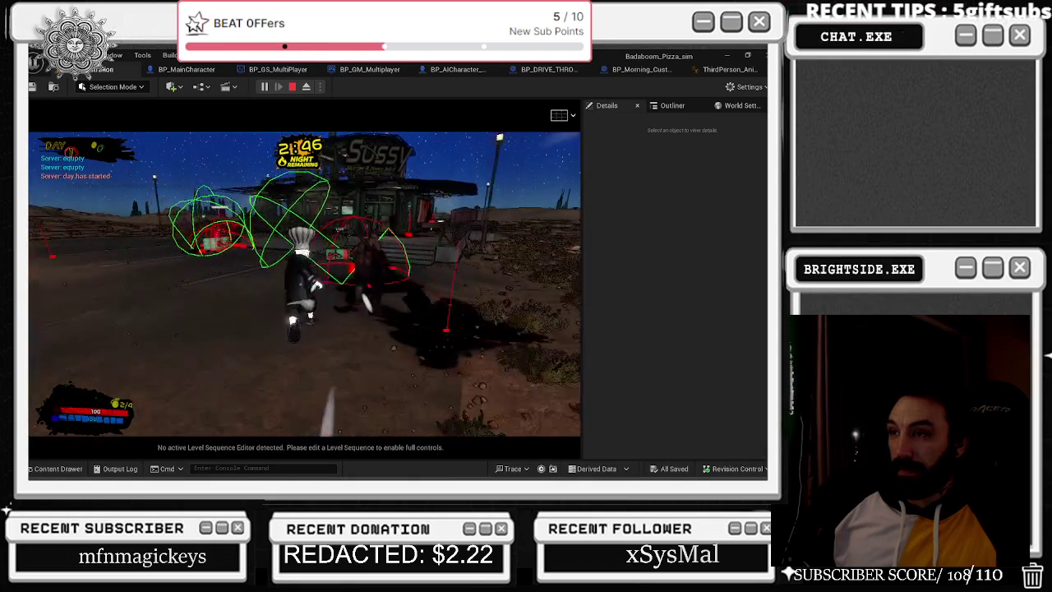
key(w)
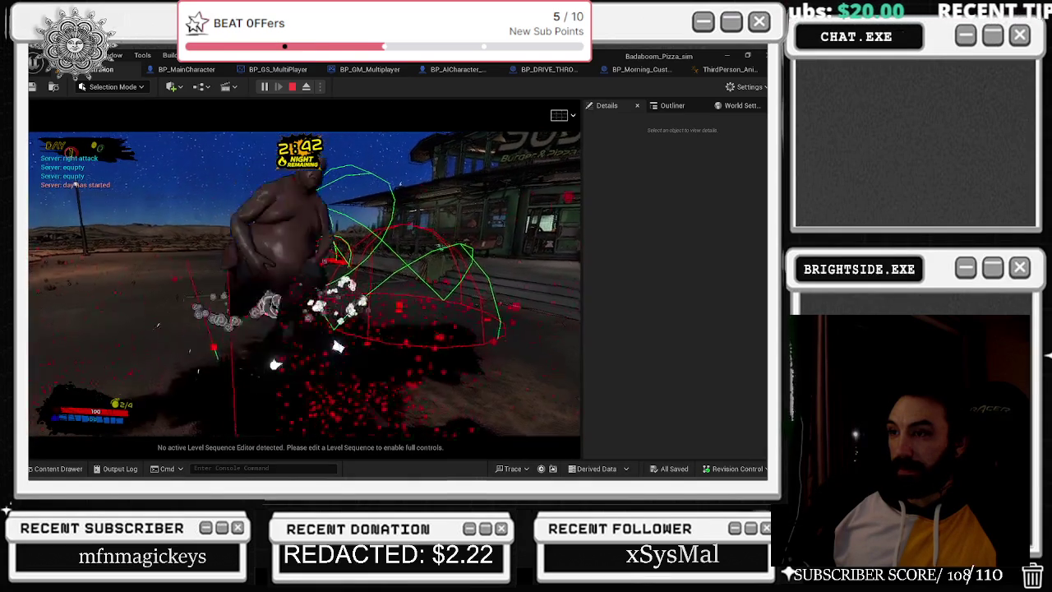
key(w)
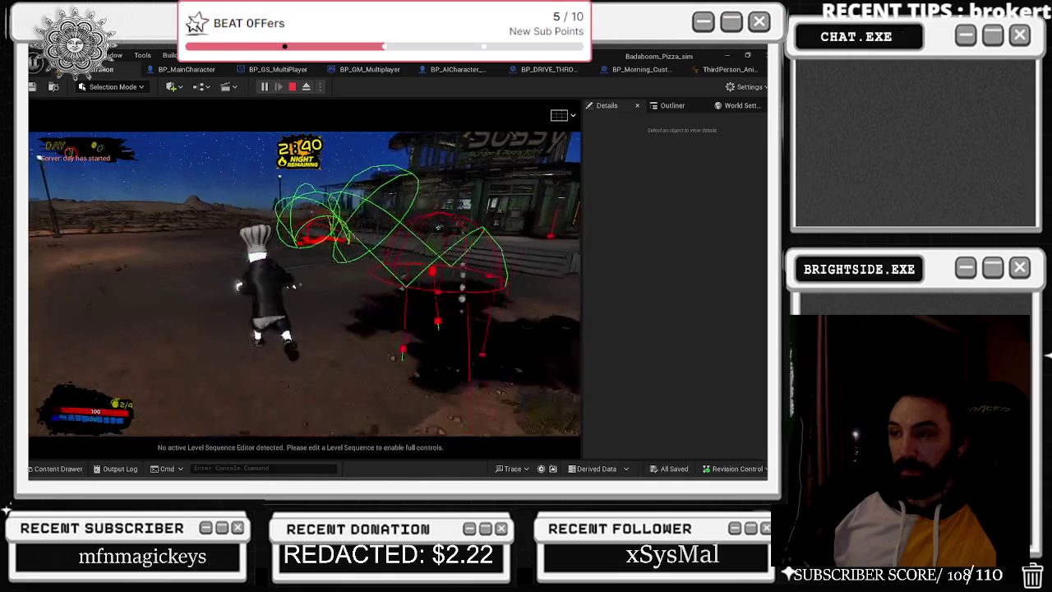
key(w)
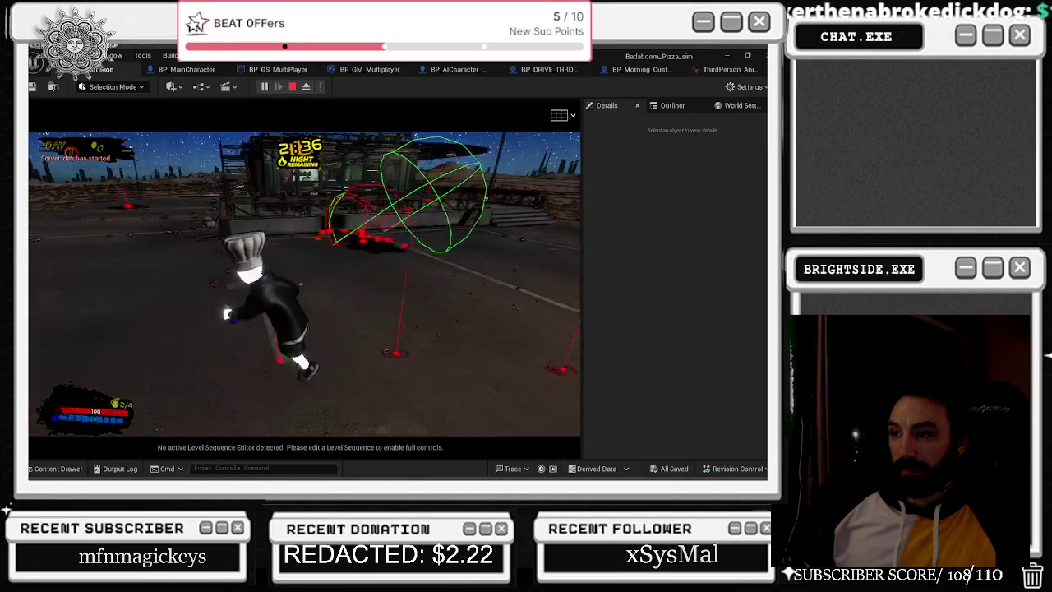
key(w)
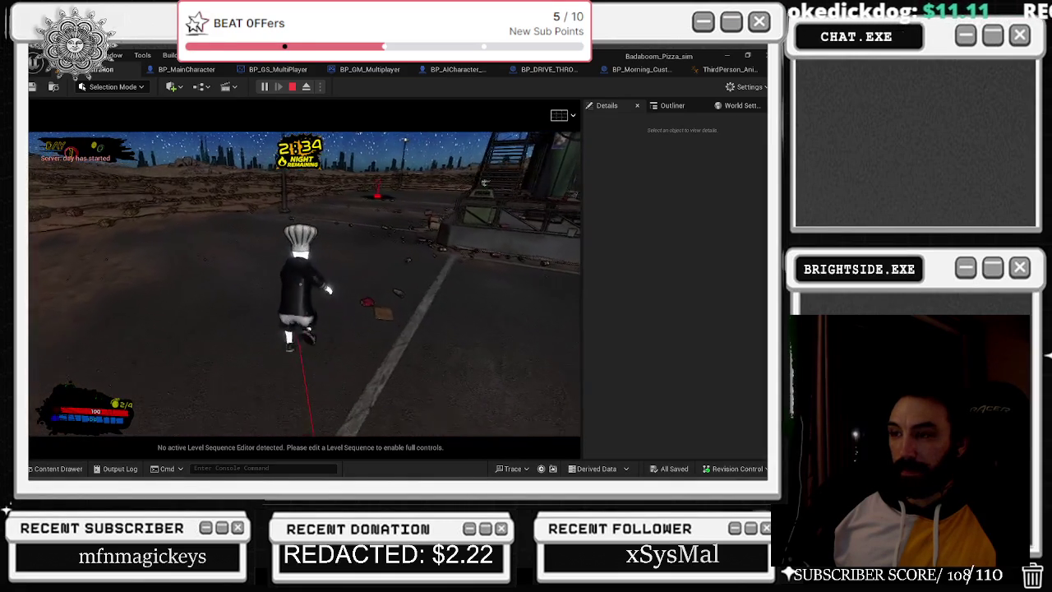
key(w)
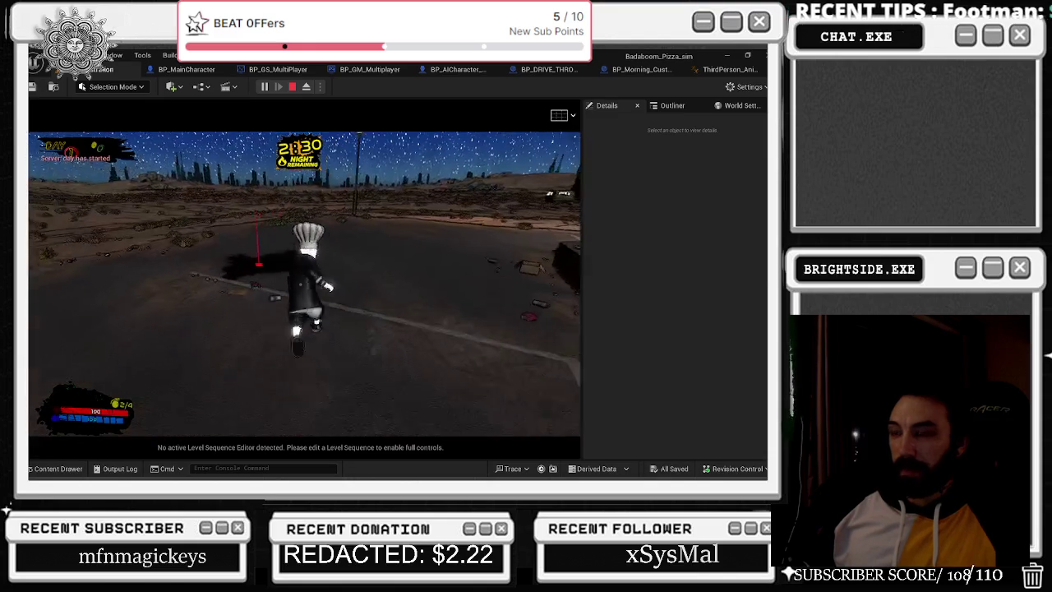
key(w)
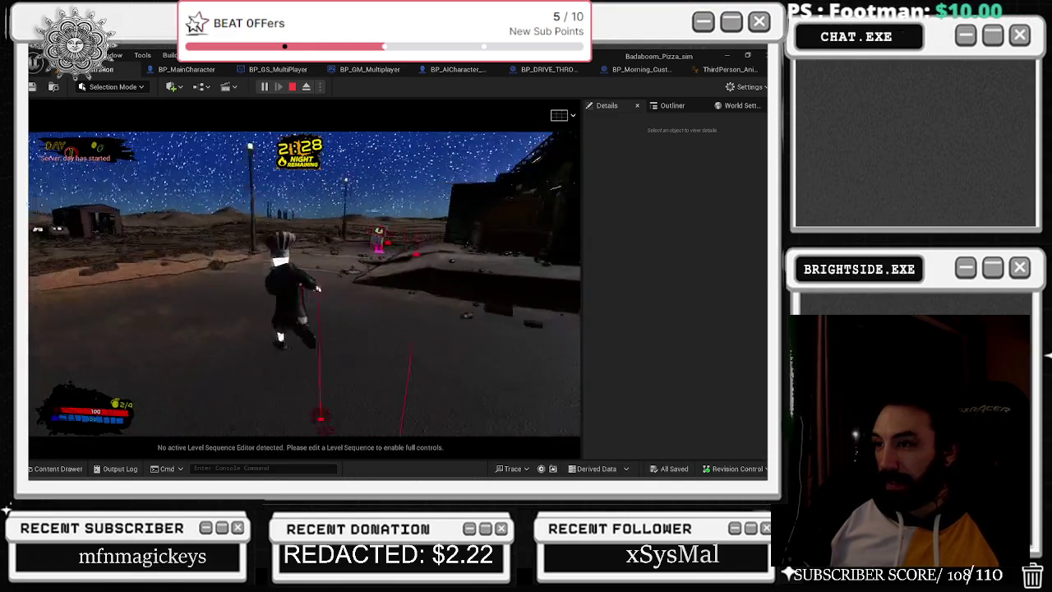
key(w)
key(w)
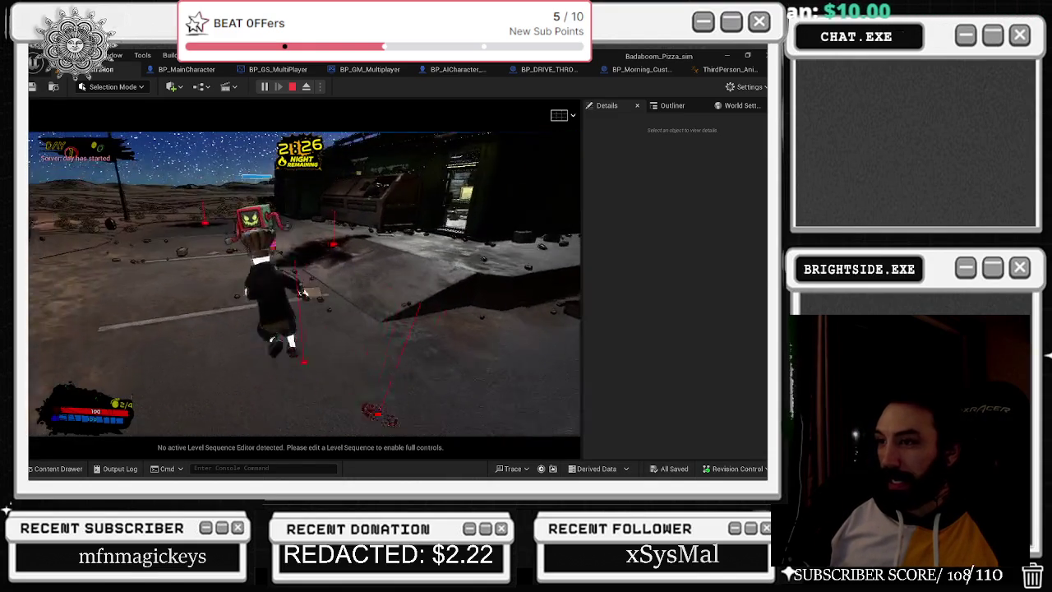
key(w)
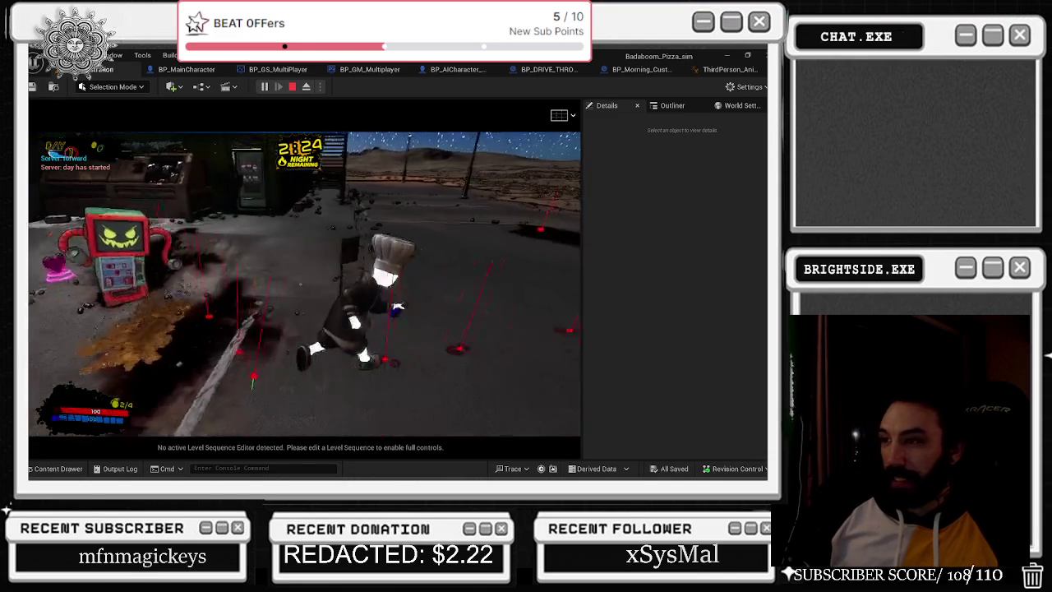
key(w)
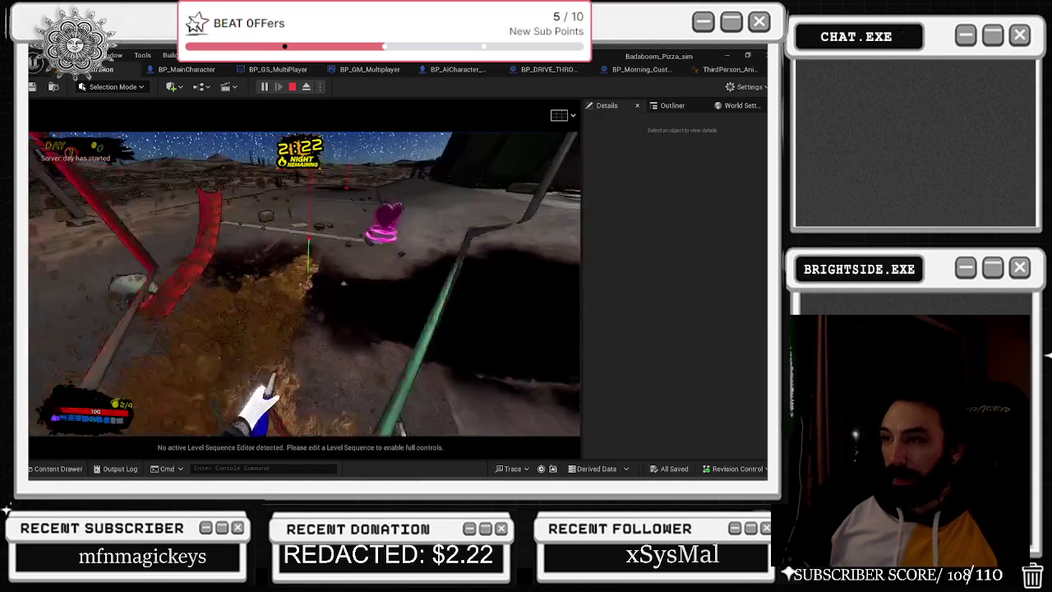
key(w)
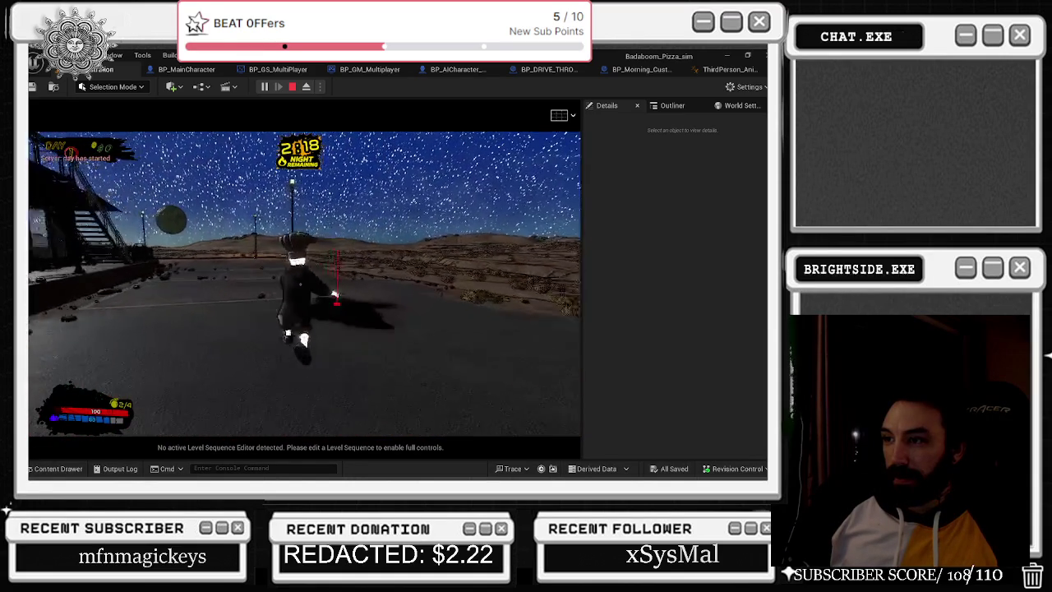
key(w)
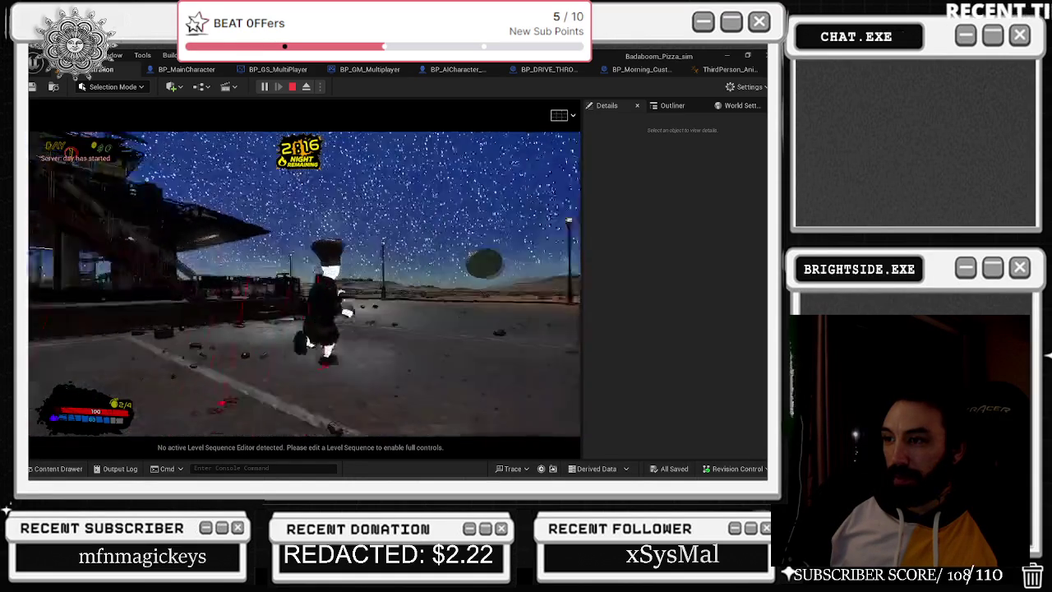
key(w)
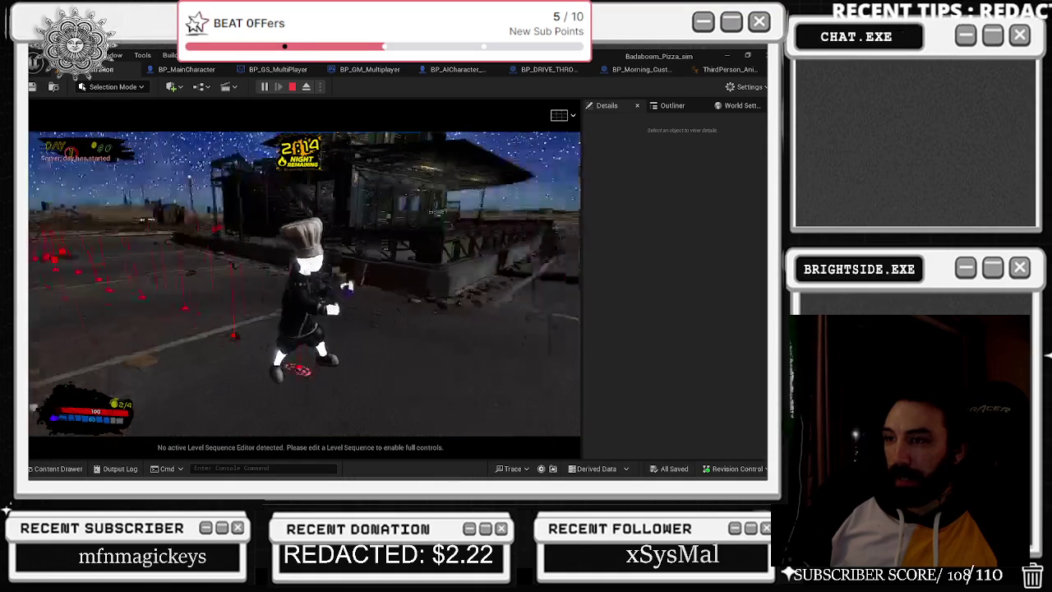
key(w)
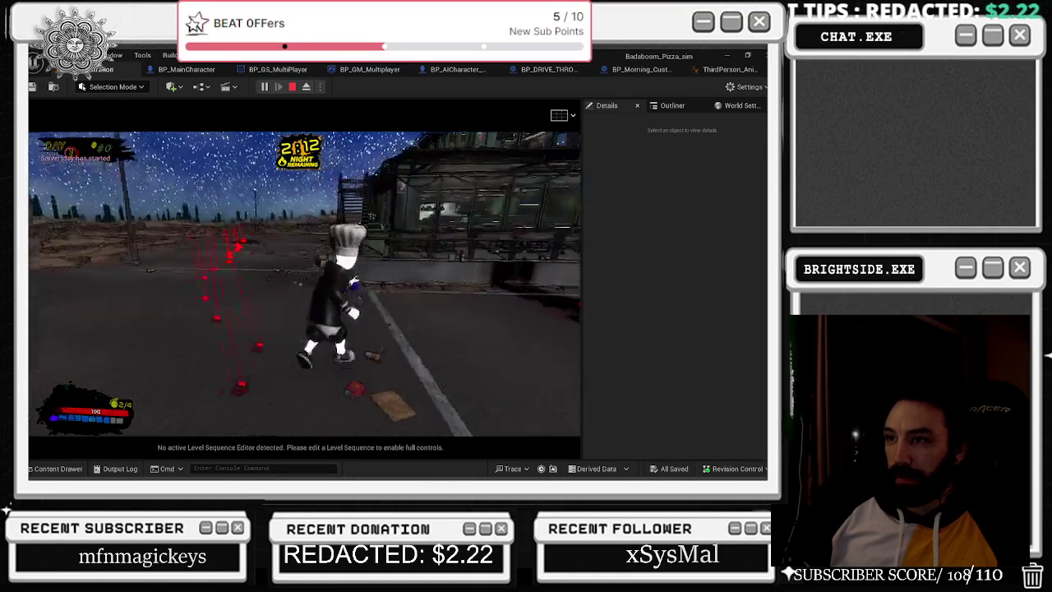
key(w)
key(w)
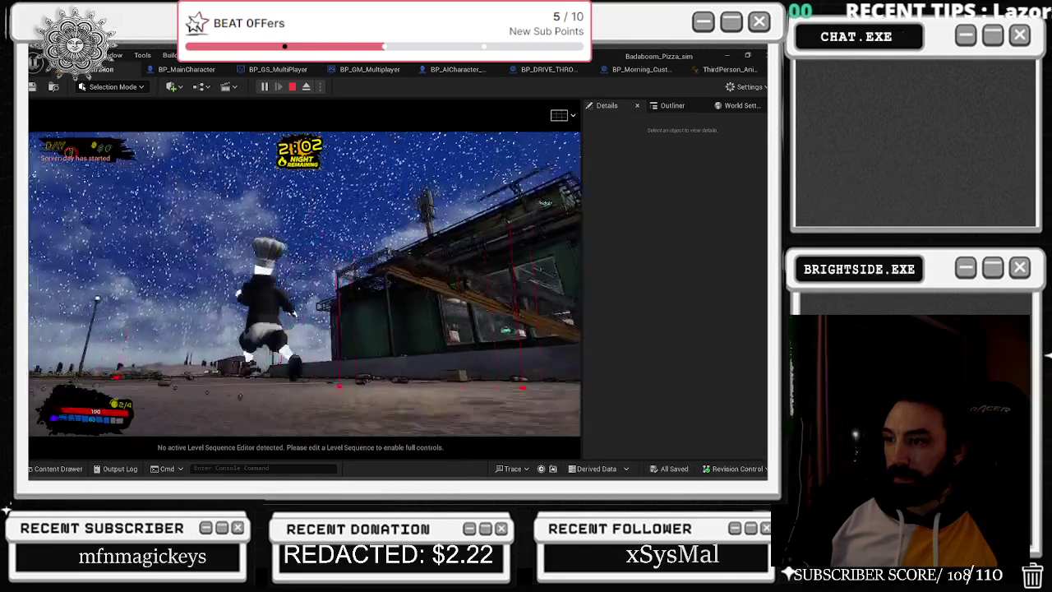
Toggle to first-person and back to third-person view, then stop the play session.
key(v)
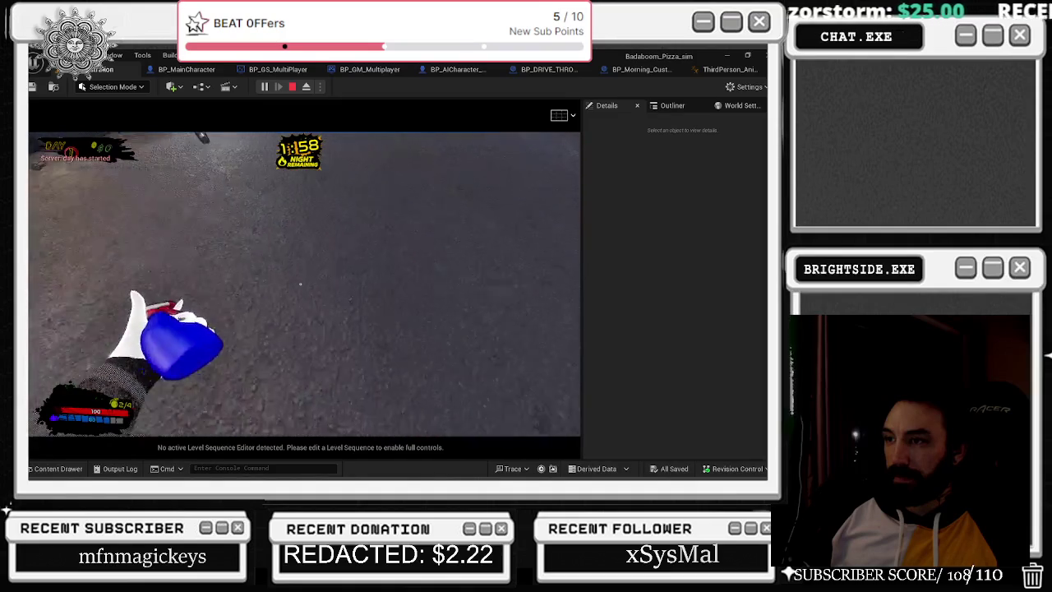
key(v)
key(v)
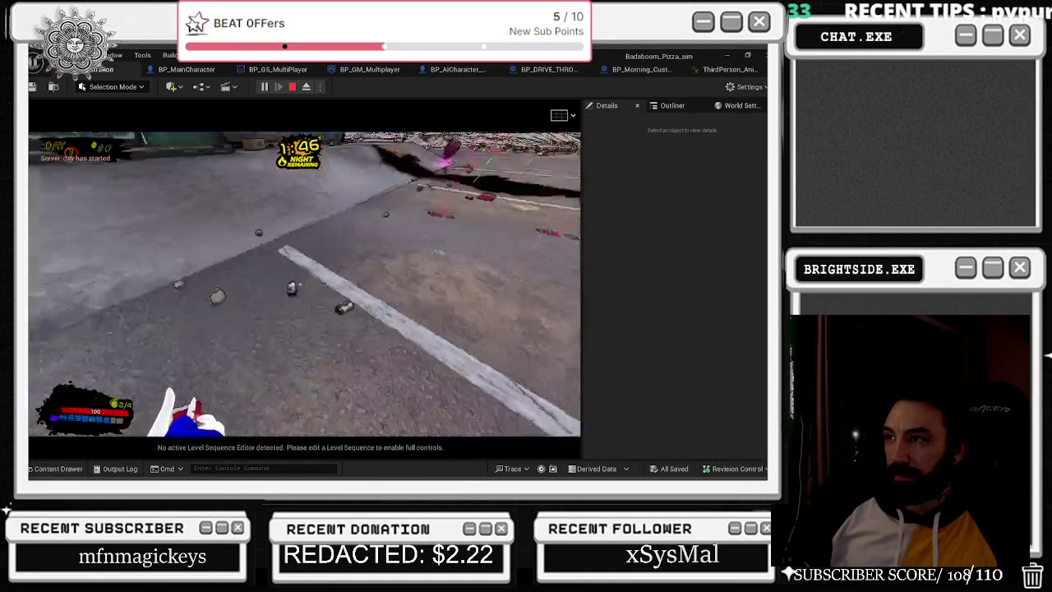
key(Escape)
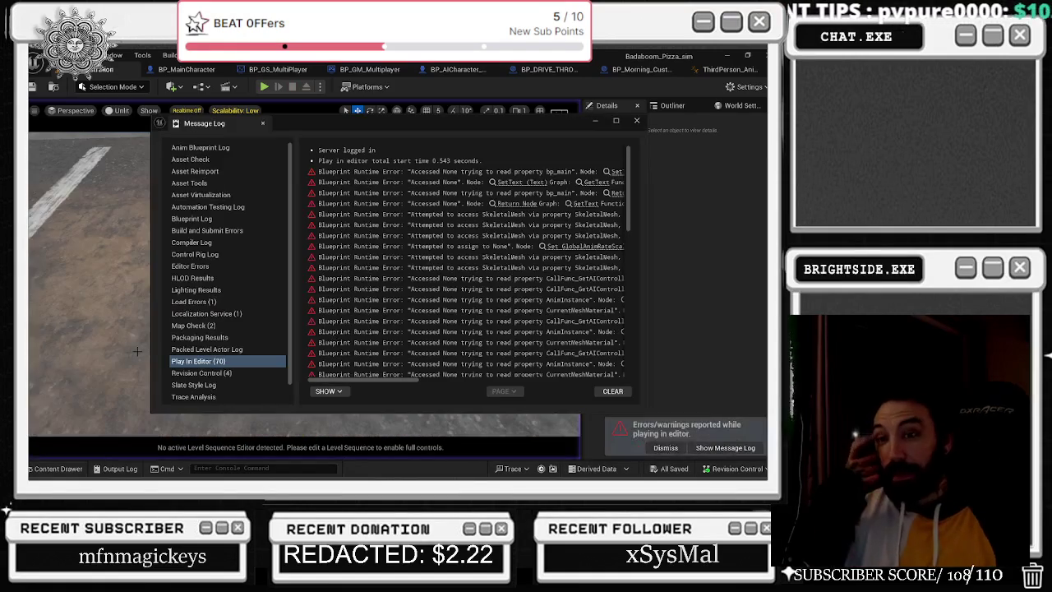
Close the error log, tidy the Sequence and SpawnActor nodes, and save BP_GM_Multiplayer.
click(636, 120)
click(176, 71)
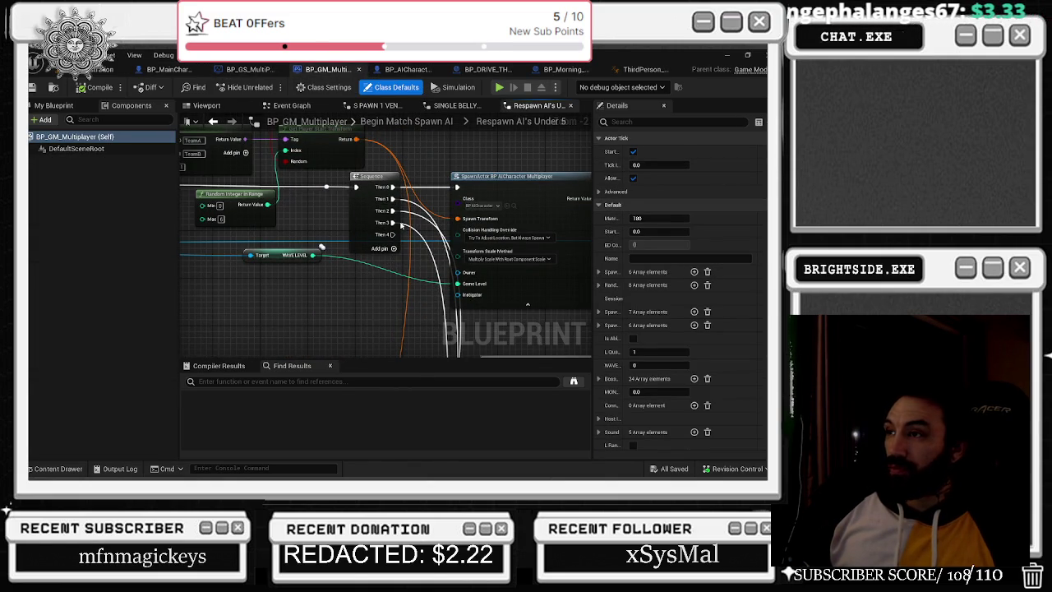
drag(377, 217, 217, 228)
click(367, 179)
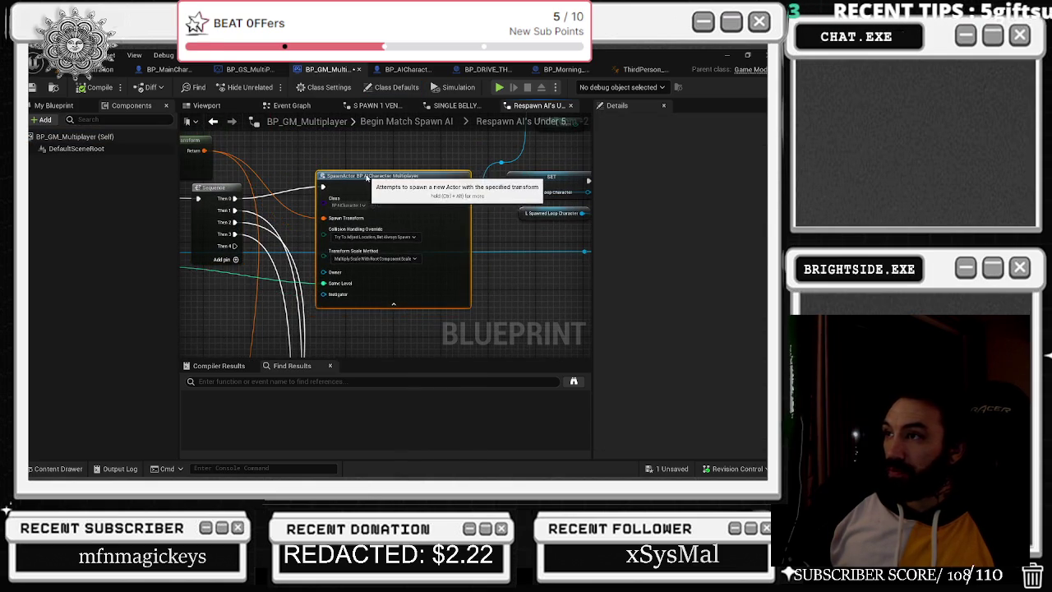
drag(368, 179, 361, 189)
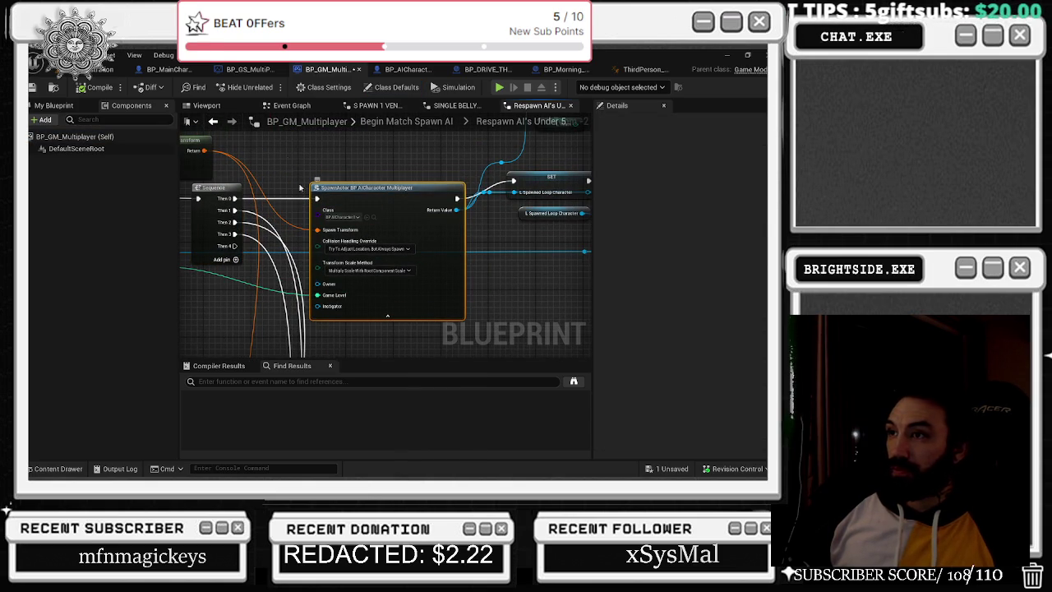
click(33, 87)
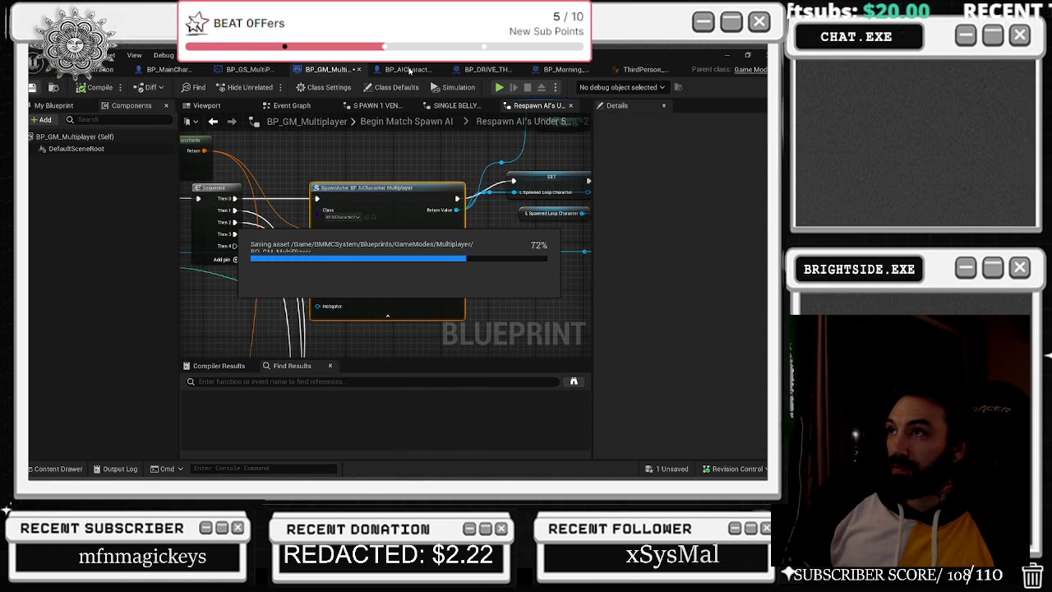
Visit BP_AICharacter and BP_DRIVE_THROUGH_CUSTOMER, save all assets, and return to ThirdPerson_AnimBP.
click(409, 71)
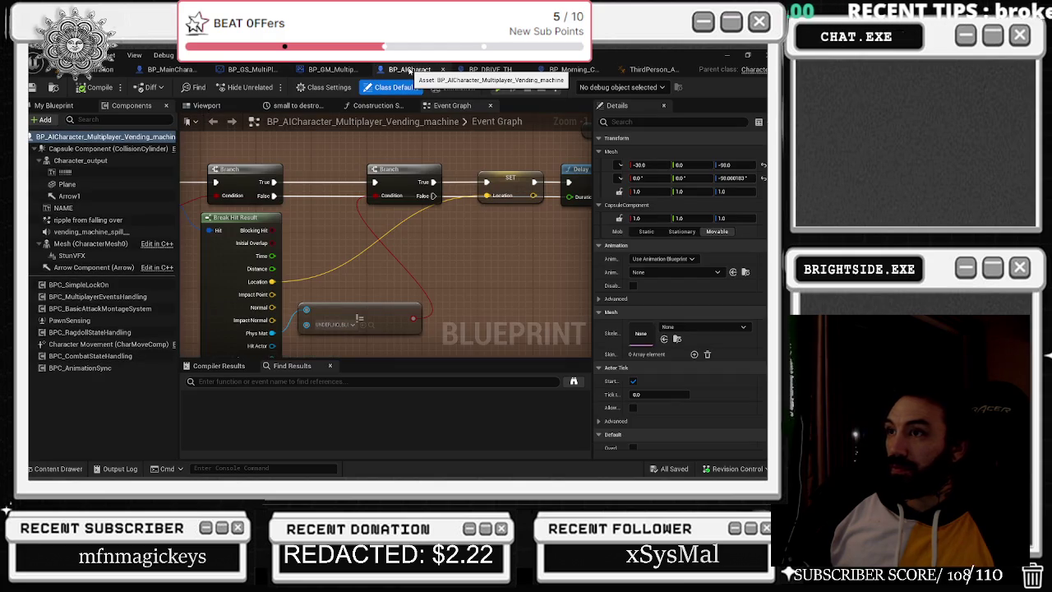
click(493, 69)
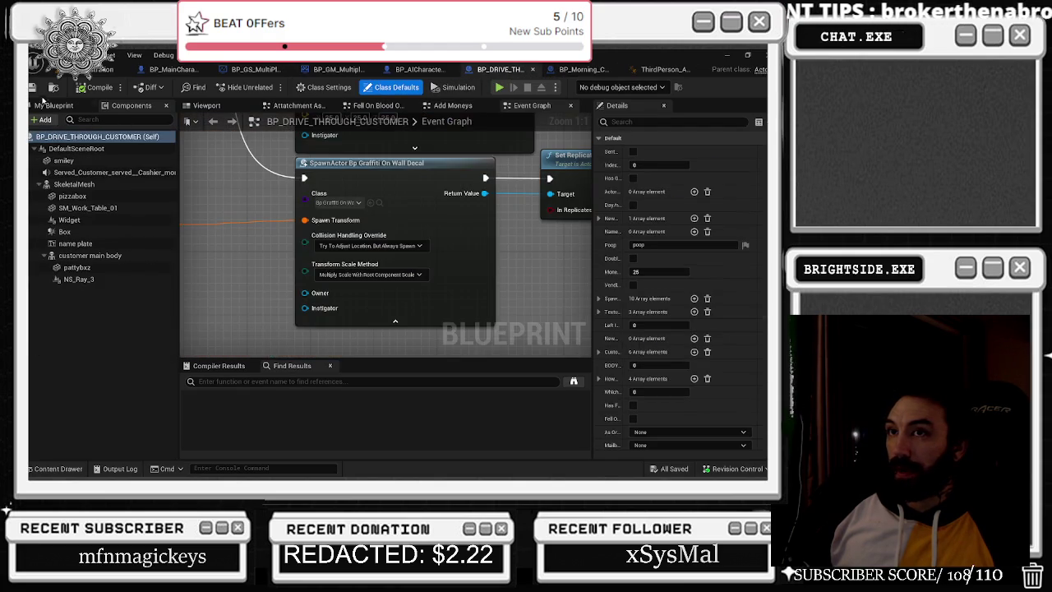
click(33, 87)
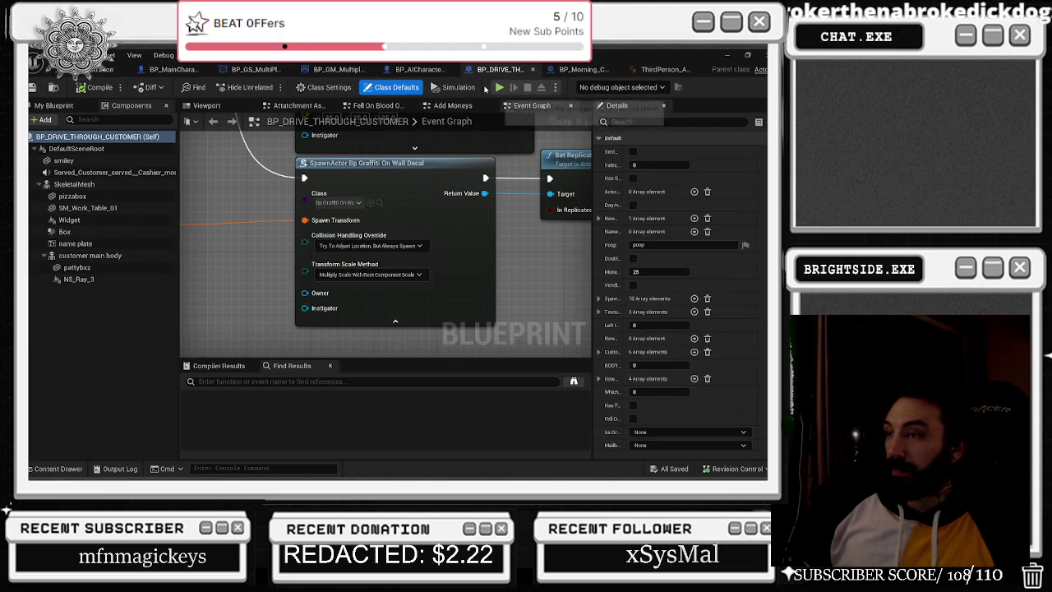
click(644, 71)
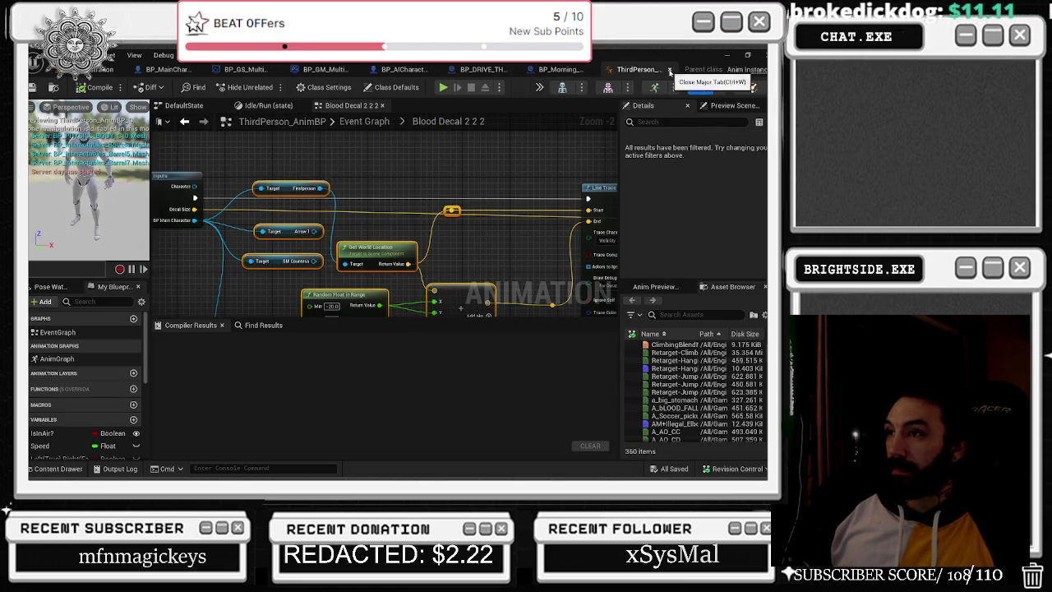
Test-delete the Arrow 1 and SM Countess nodes and compile, then undo and recompile.
drag(251, 221, 281, 266)
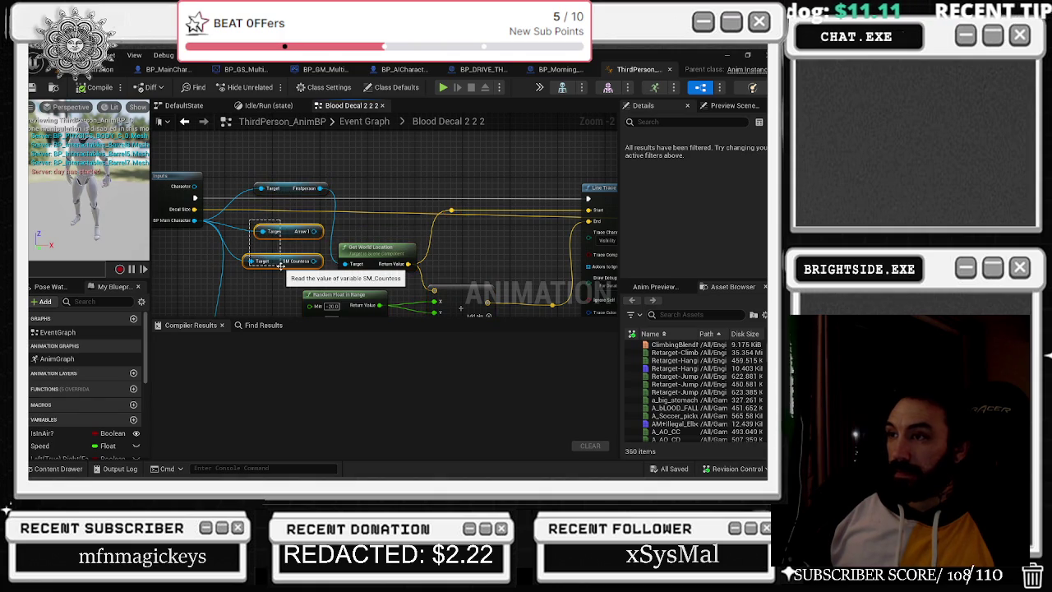
key(Delete)
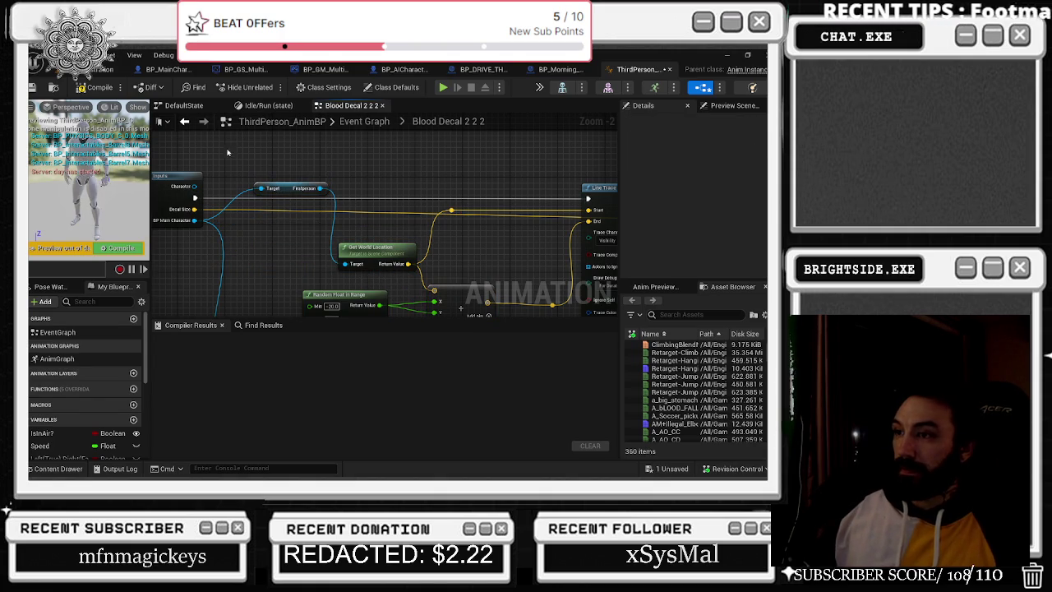
click(99, 87)
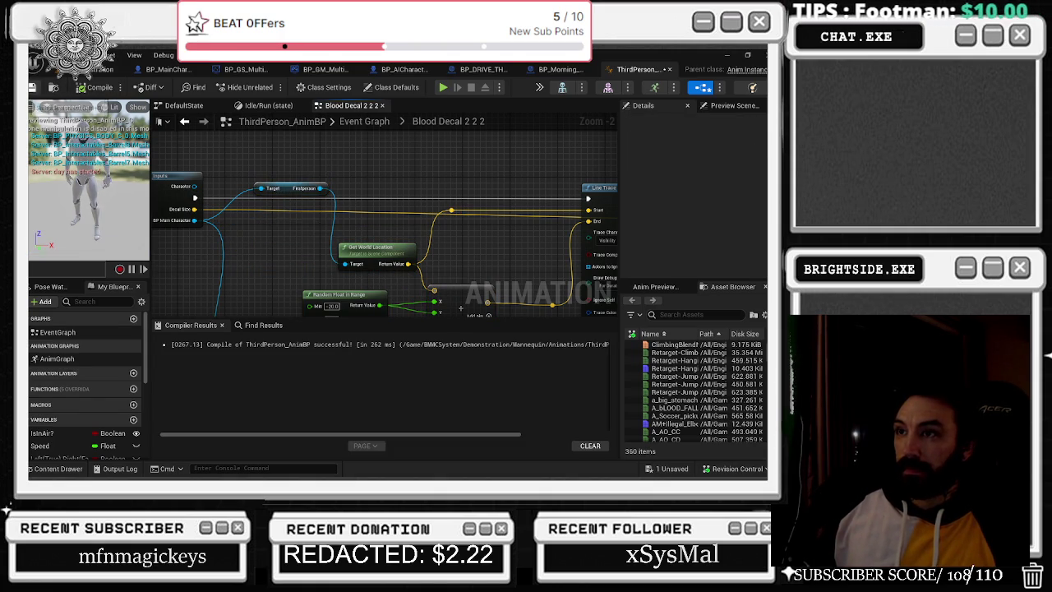
drag(287, 199, 325, 198)
key(ctrl+z)
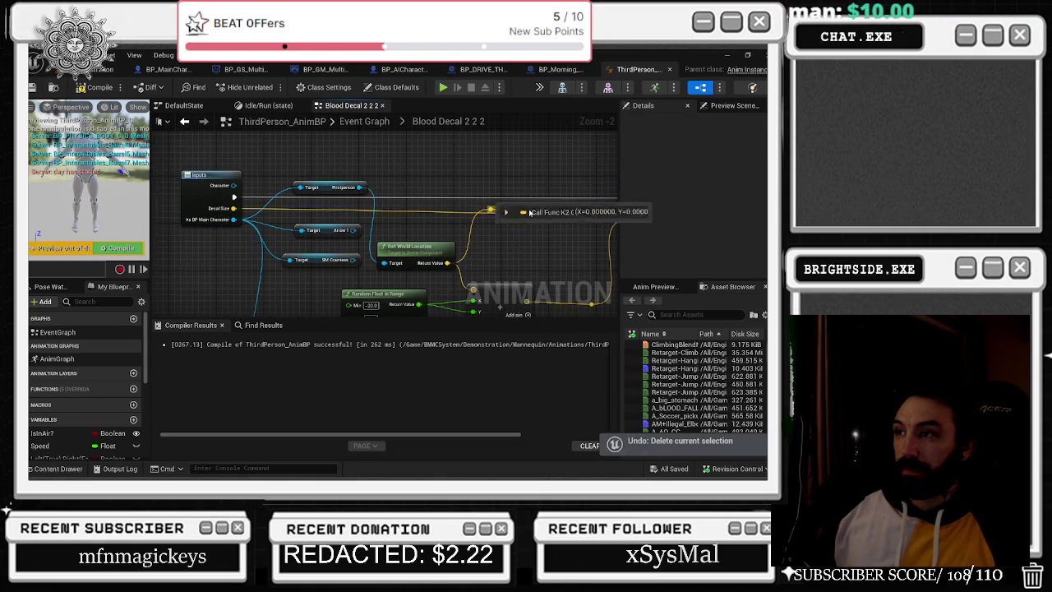
click(99, 88)
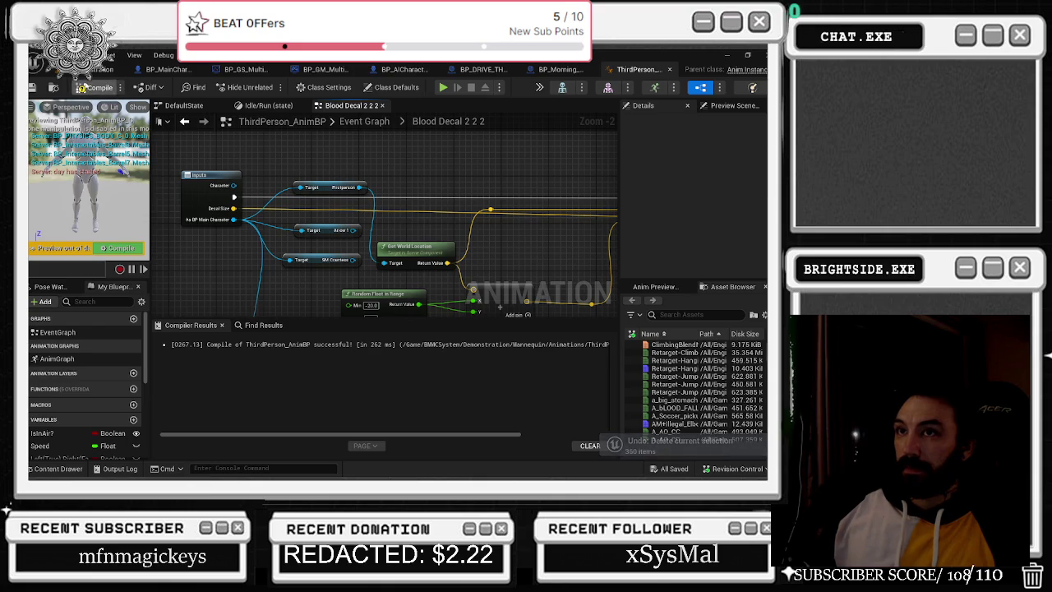
Move Arrow 1 and SM Countess above the other nodes and save ThirdPerson_AnimBP.
drag(321, 275, 292, 218)
mouse_move(324, 263)
mouse_down()
mouse_move(324, 168)
mouse_move(313, 193)
mouse_up()
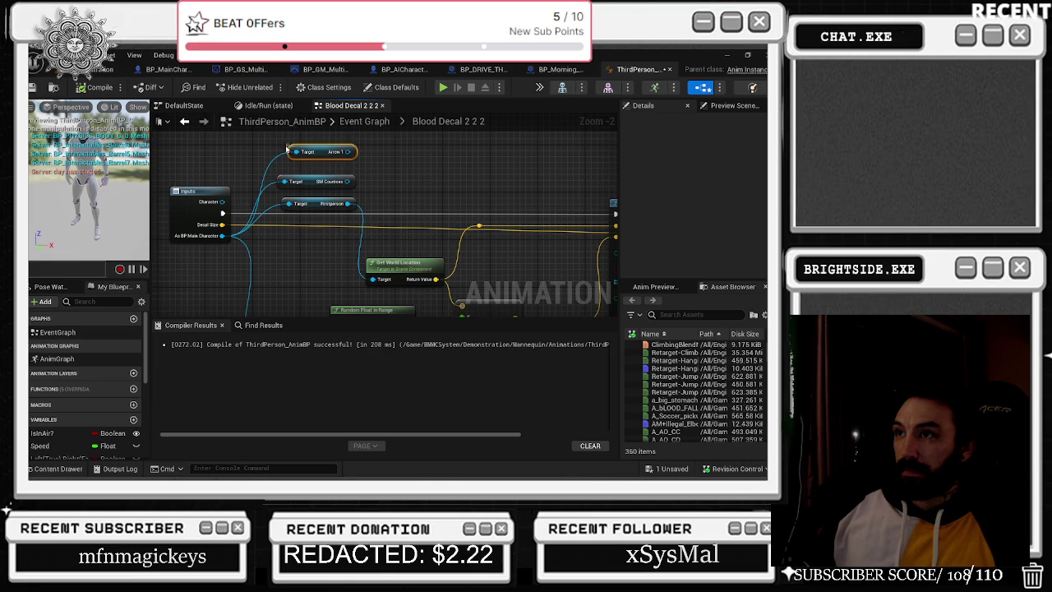
drag(296, 150, 285, 156)
click(33, 88)
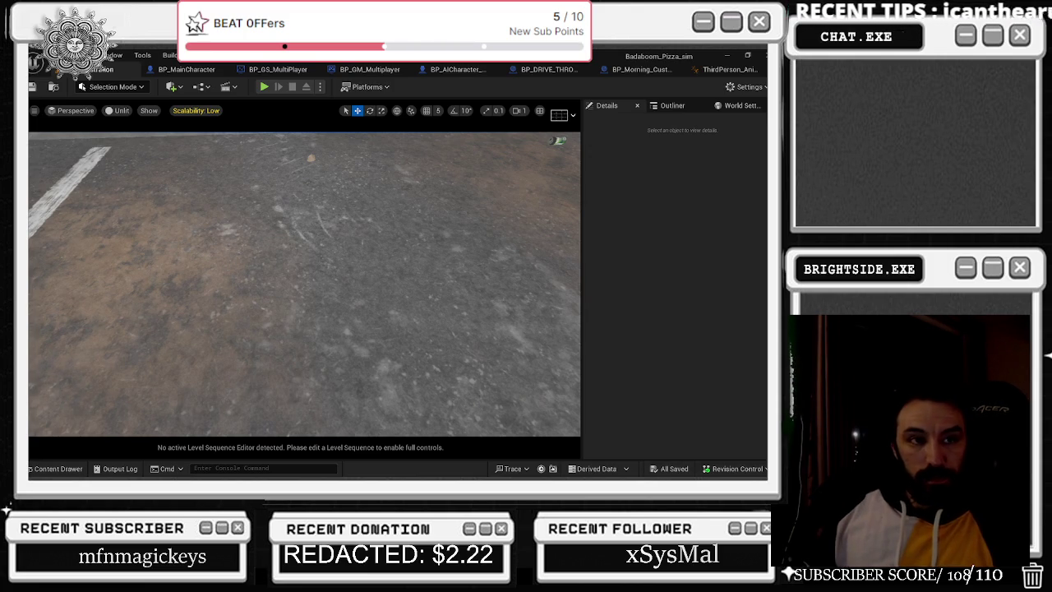
Switch to the browser showing the Milanote Slice and dice to-do board.
key(alt+Tab)
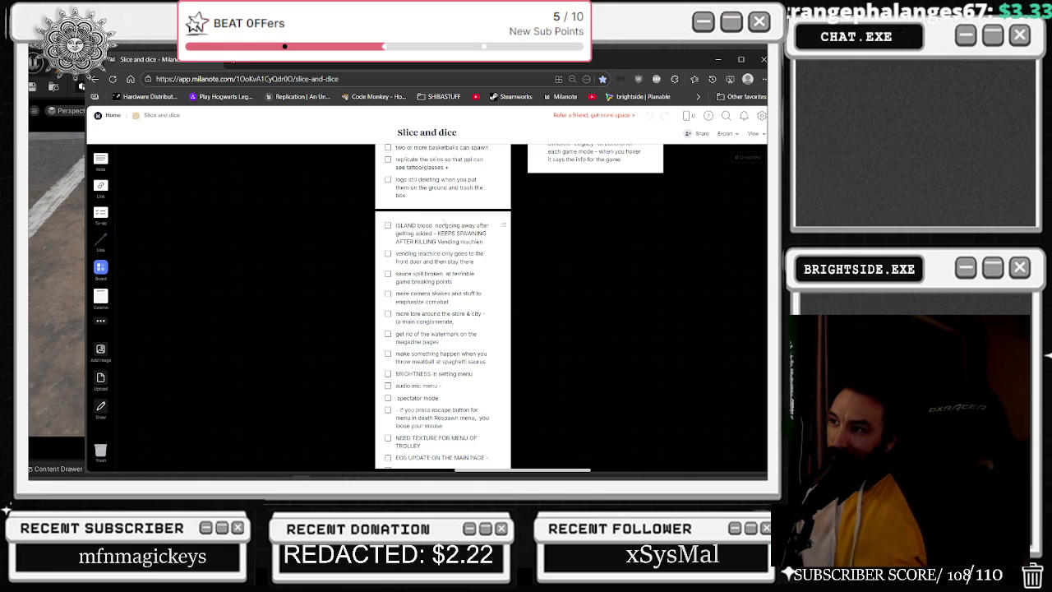
Check off the vending machine front-door task, move the sauce spill task above it, and review the board.
click(388, 253)
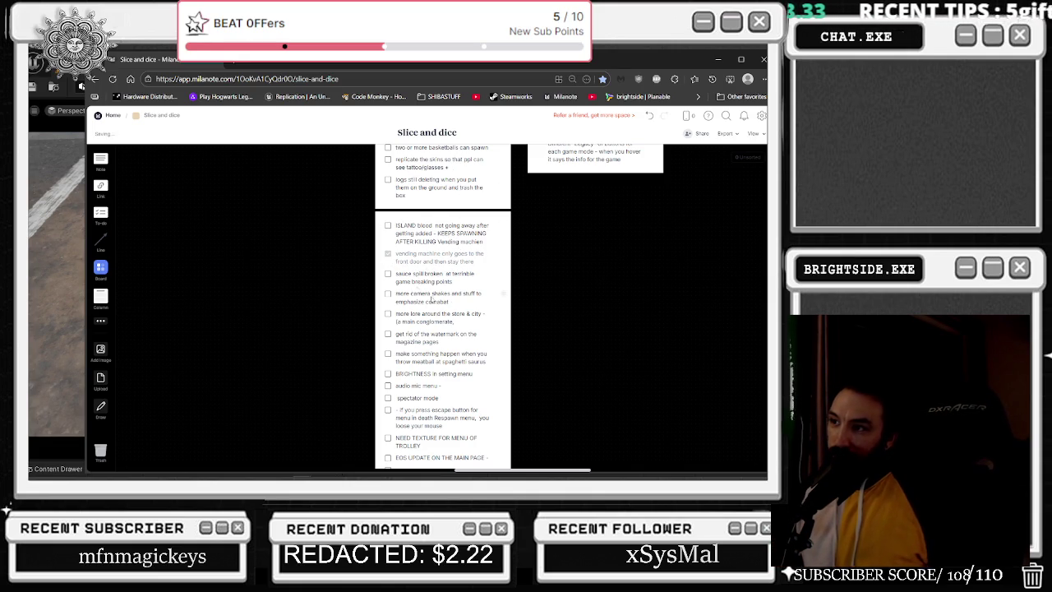
drag(505, 276, 502, 253)
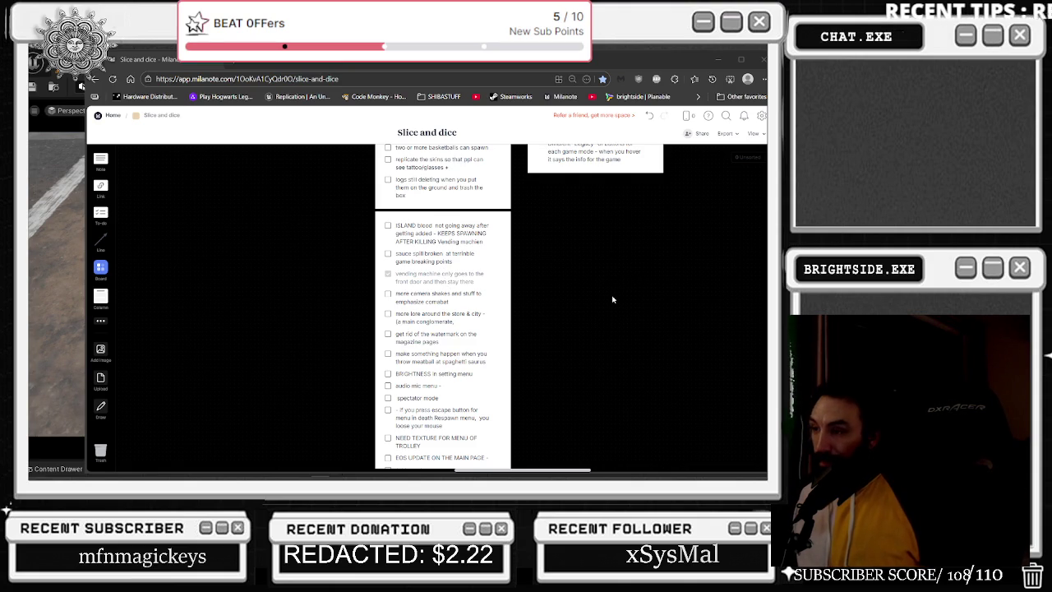
scroll(613, 299, down, 1)
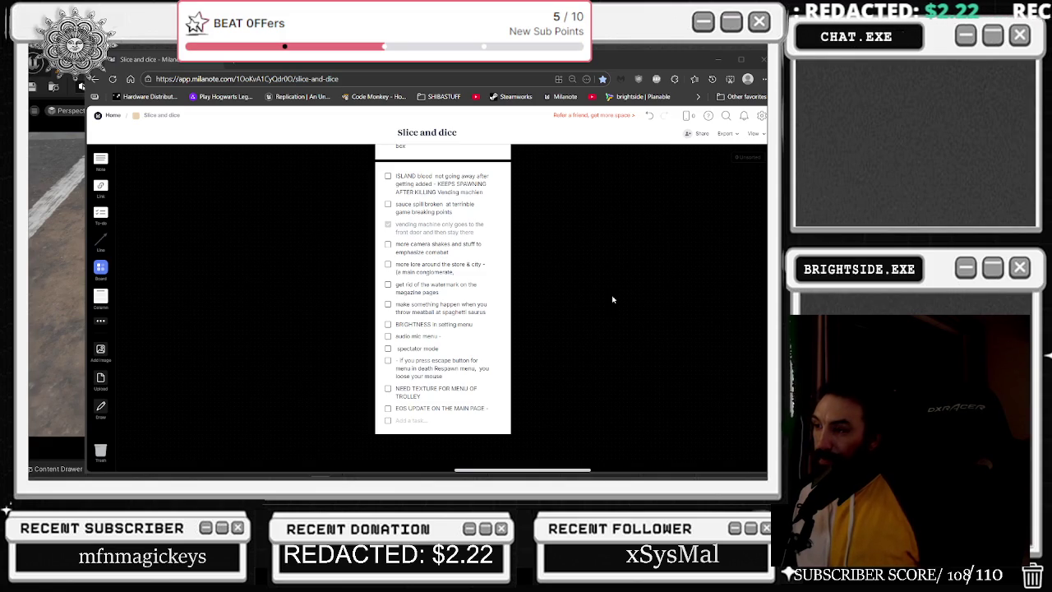
scroll(613, 299, up, 8)
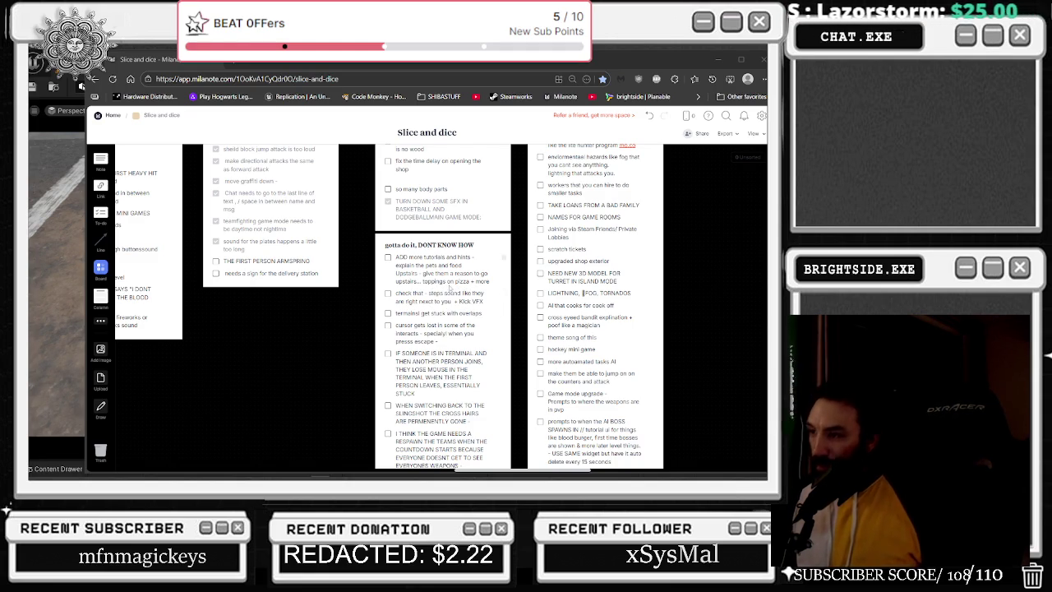
scroll(427, 278, down, 1)
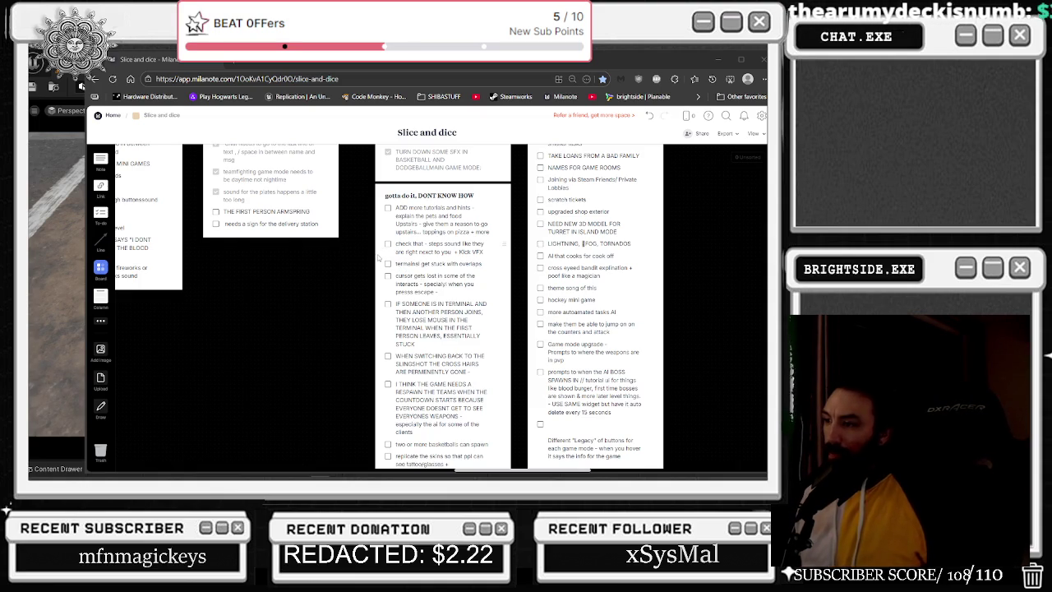
scroll(378, 257, down, 1)
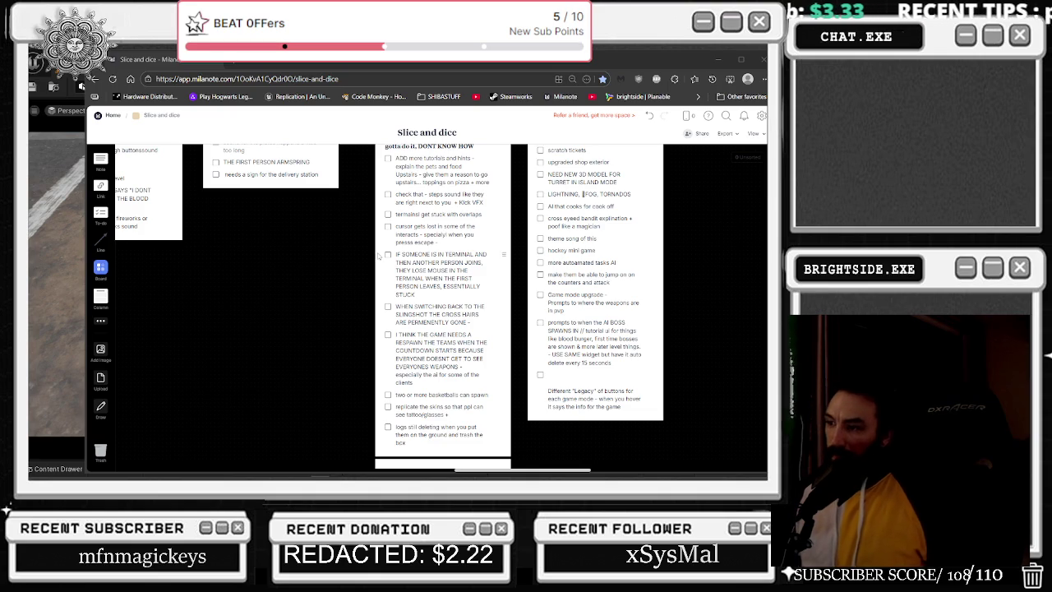
scroll(390, 250, up, 5)
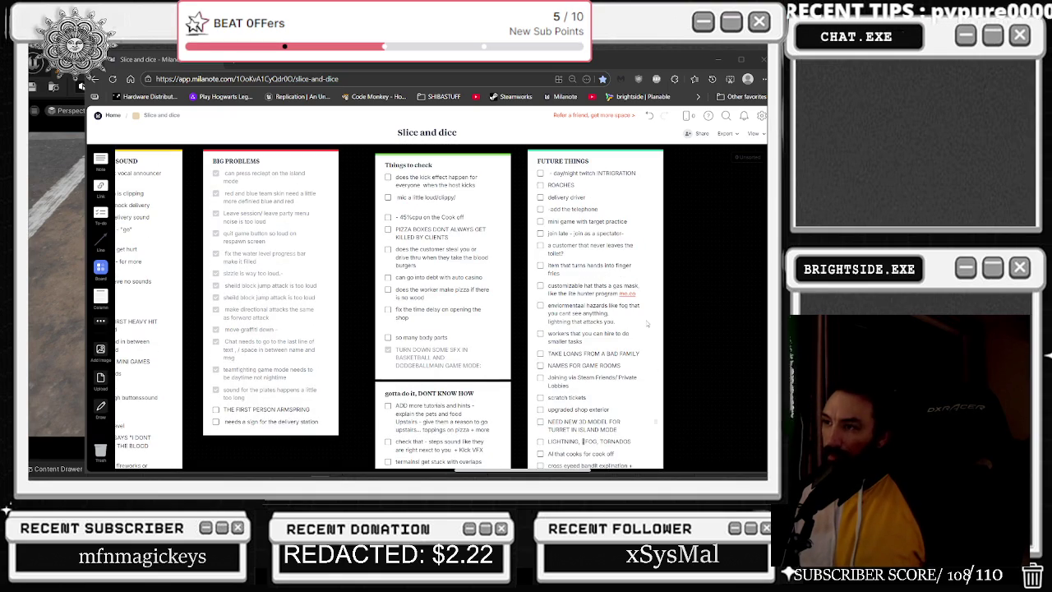
scroll(639, 315, down, 10)
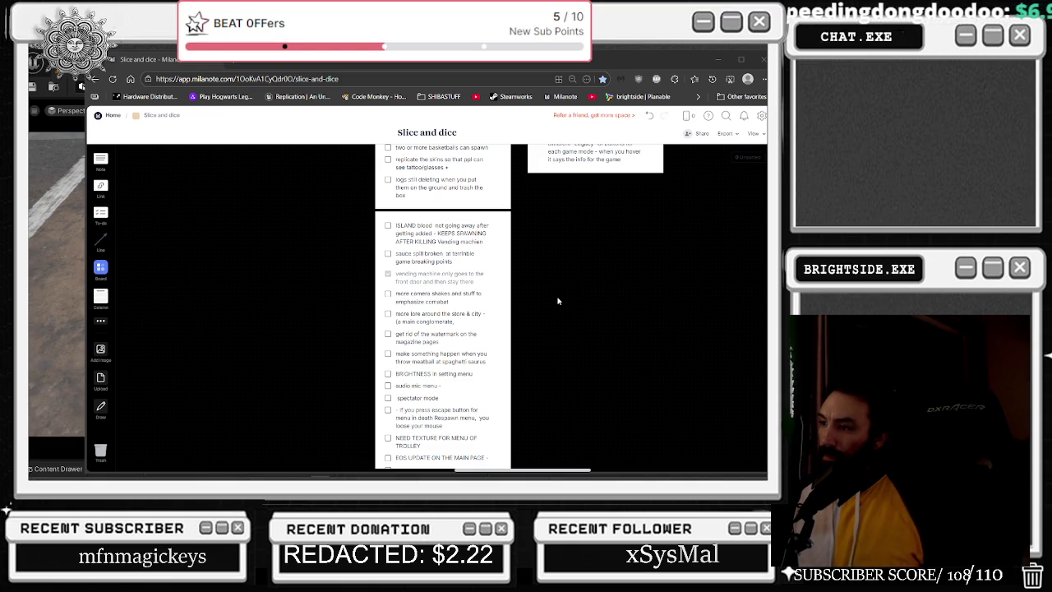
scroll(558, 301, down, 1)
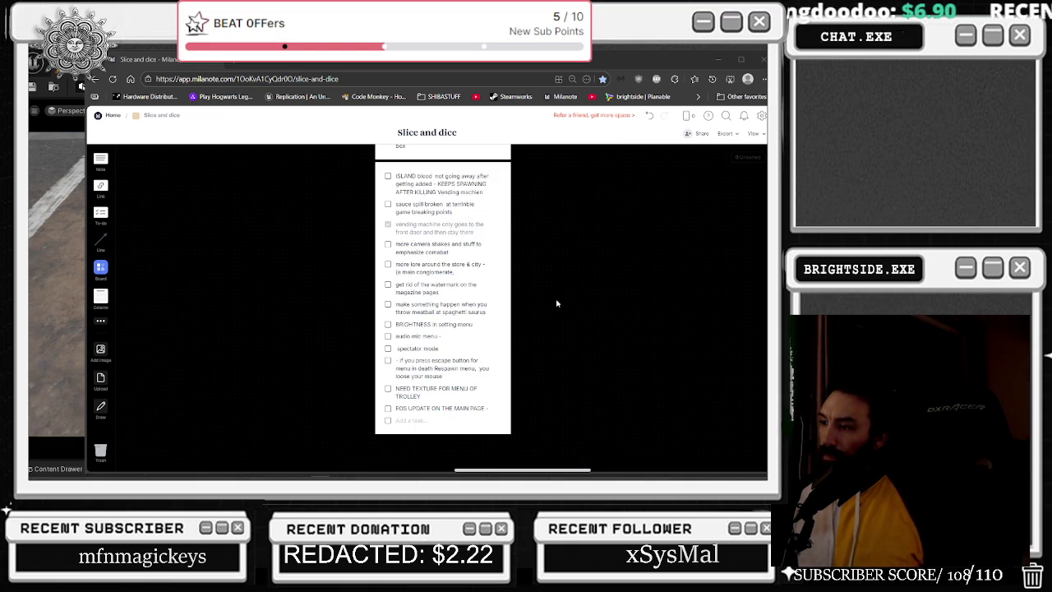